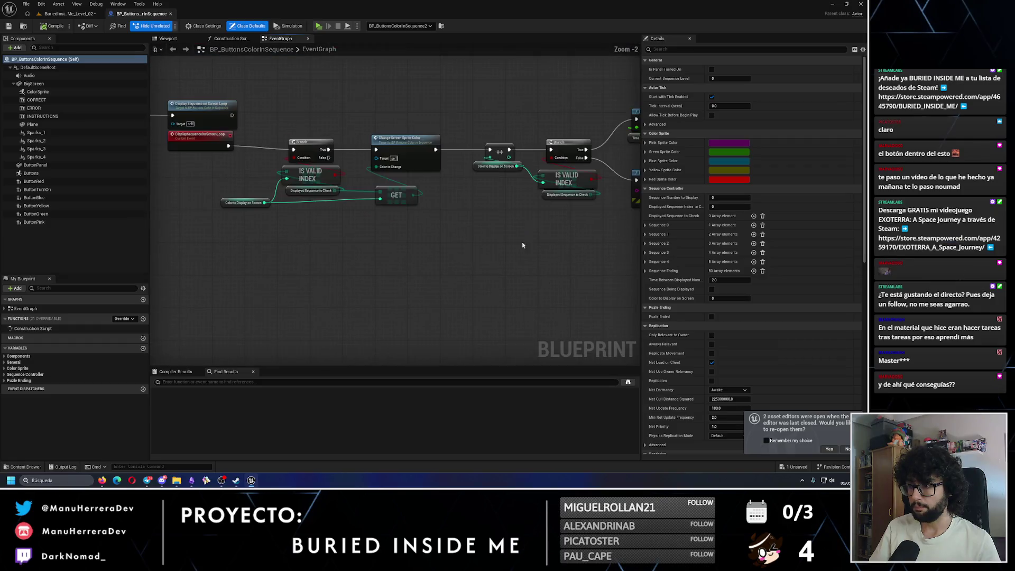
Step: Make room after SET, drag in a Color Sprite reference and create a Set Visibility node from it
{"action": "left_click_drag", "start_coordinate": [479, 207], "coordinate": [543, 205]}
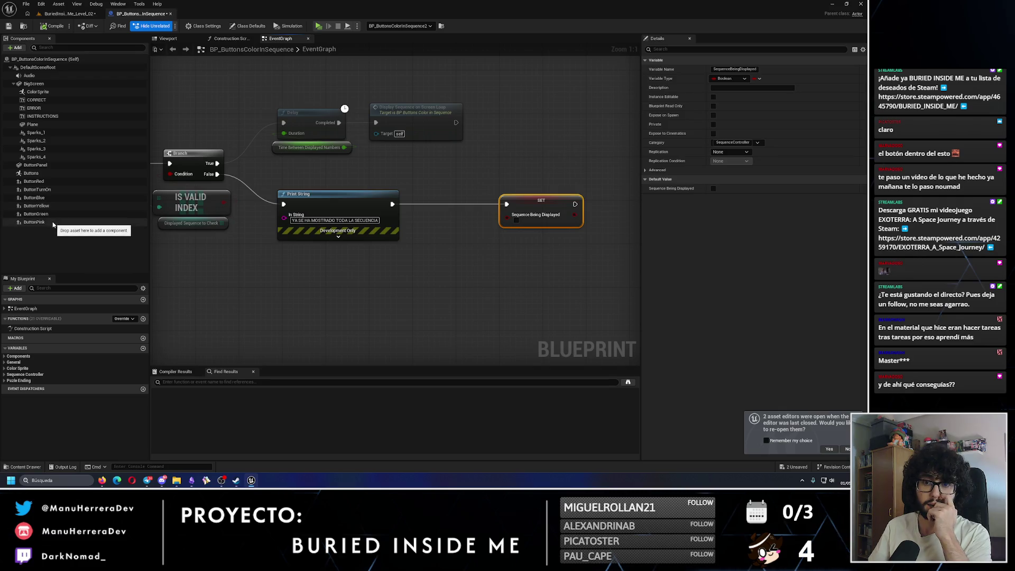
{"action": "mouse_move", "coordinate": [38, 92]}
{"action": "left_mouse_down"}
{"action": "mouse_move", "coordinate": [348, 287]}
{"action": "mouse_move", "coordinate": [440, 248]}
{"action": "left_mouse_up"}
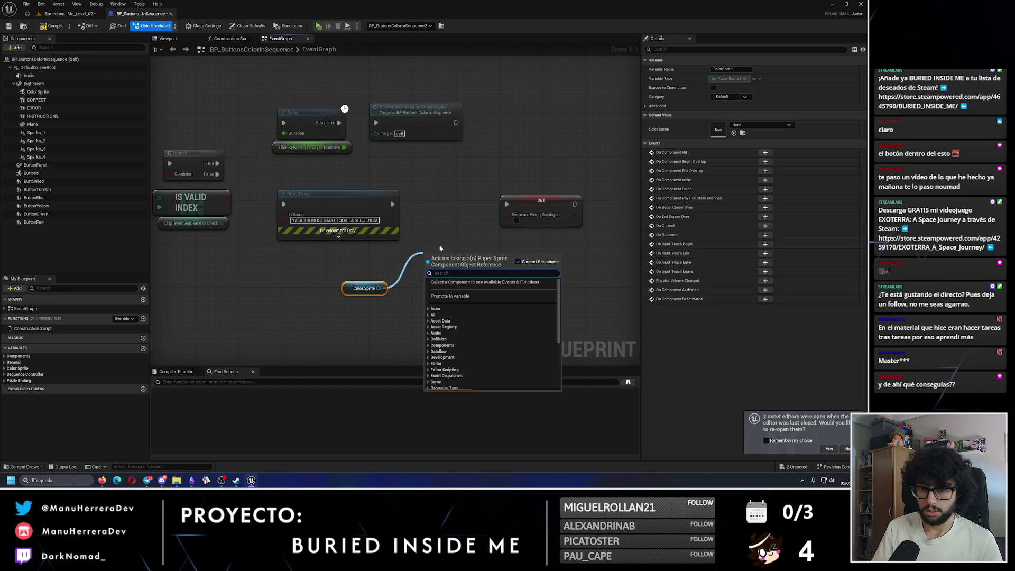
{"action": "type", "text": "isvisi"}
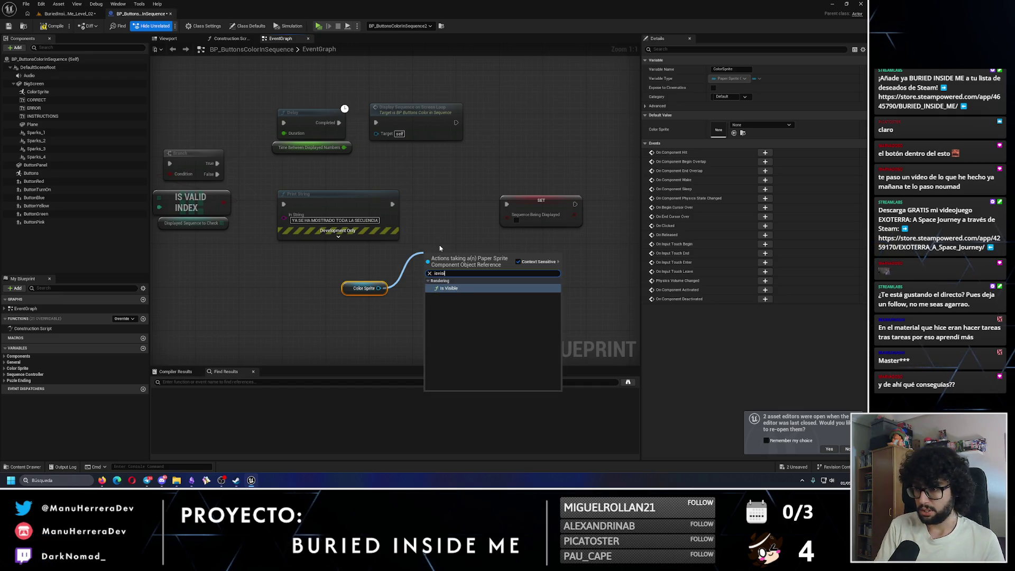
{"action": "key", "text": "BackSpace"}
{"action": "key", "text": "BackSpace"}
{"action": "key", "text": "BackSpace"}
{"action": "type", "text": "setvis"}
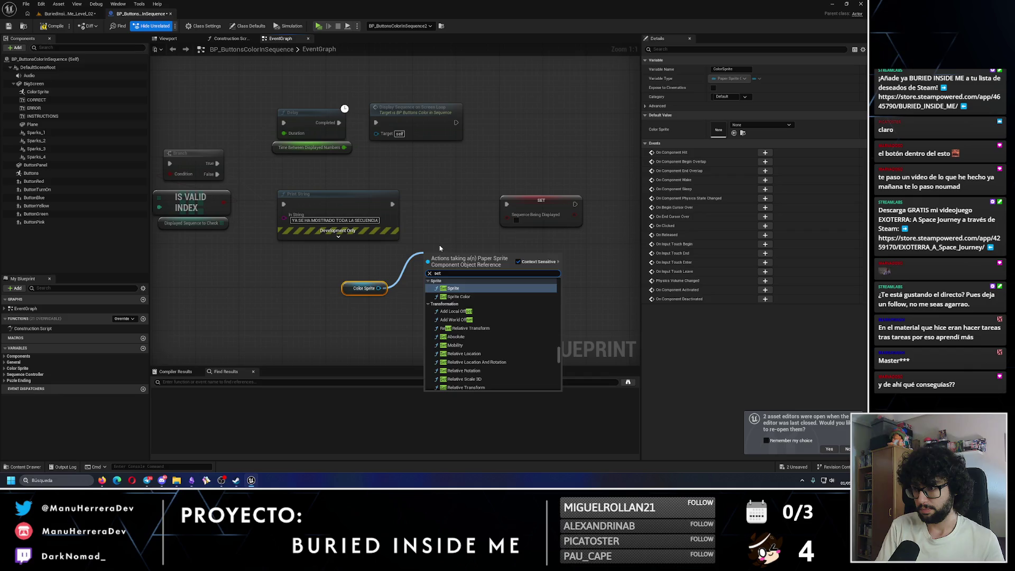
{"action": "key", "text": "Return"}
Step: Wire Set Visibility to run right after Print String, with the Color Sprite getter beneath it
{"action": "left_click_drag", "start_coordinate": [440, 248], "coordinate": [435, 183]}
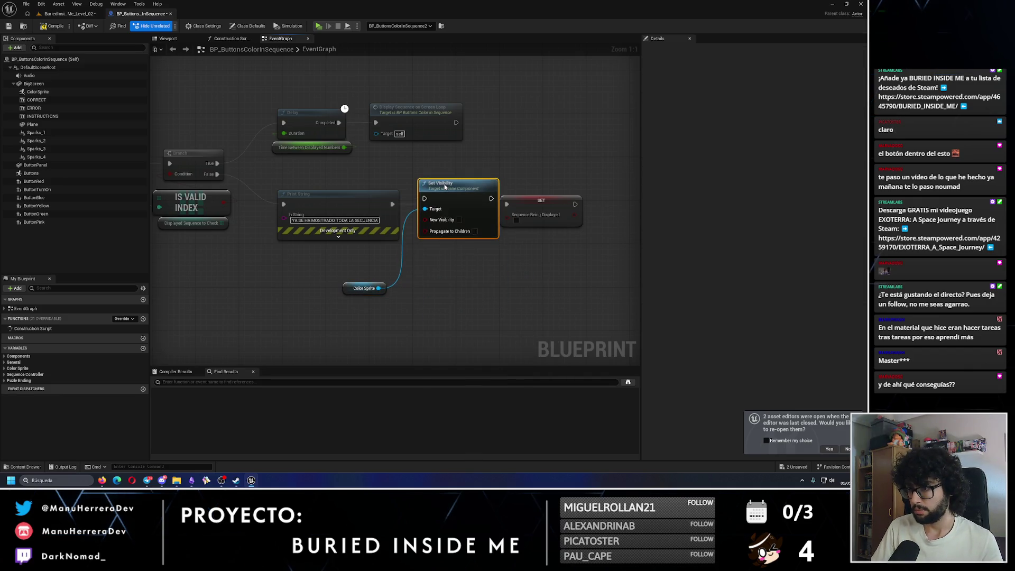
{"action": "left_click_drag", "start_coordinate": [541, 201], "coordinate": [606, 205]}
{"action": "left_click_drag", "start_coordinate": [423, 196], "coordinate": [425, 204]}
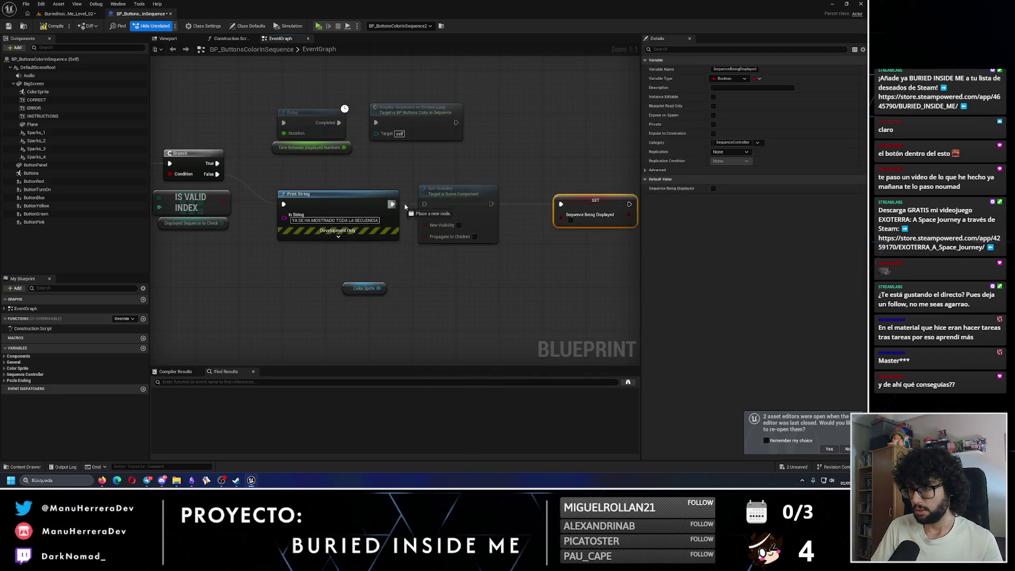
{"action": "mouse_move", "coordinate": [378, 288]}
{"action": "left_mouse_down"}
{"action": "mouse_move", "coordinate": [476, 256]}
{"action": "mouse_move", "coordinate": [453, 256]}
{"action": "left_mouse_up"}
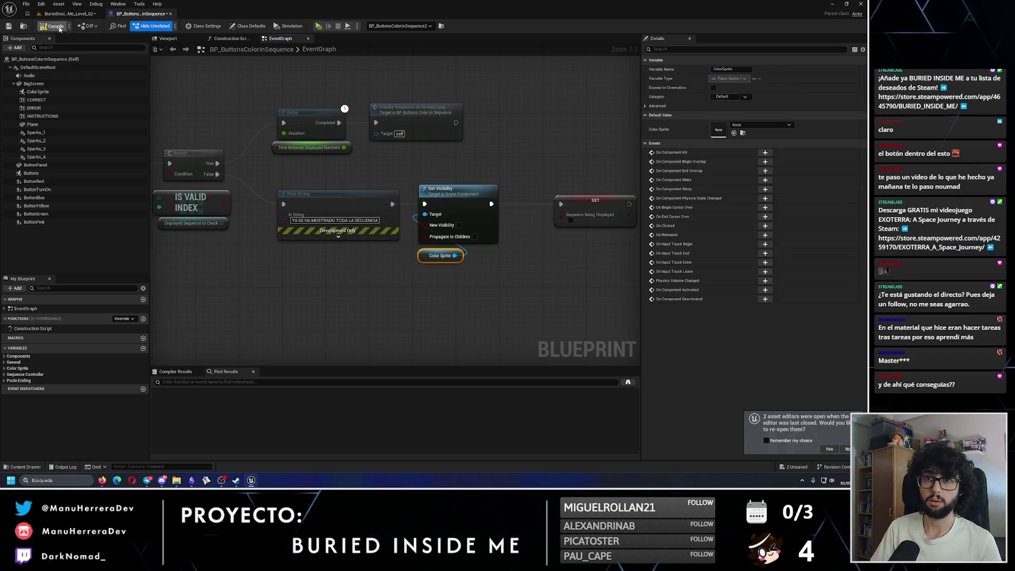
{"action": "left_click", "coordinate": [69, 13]}
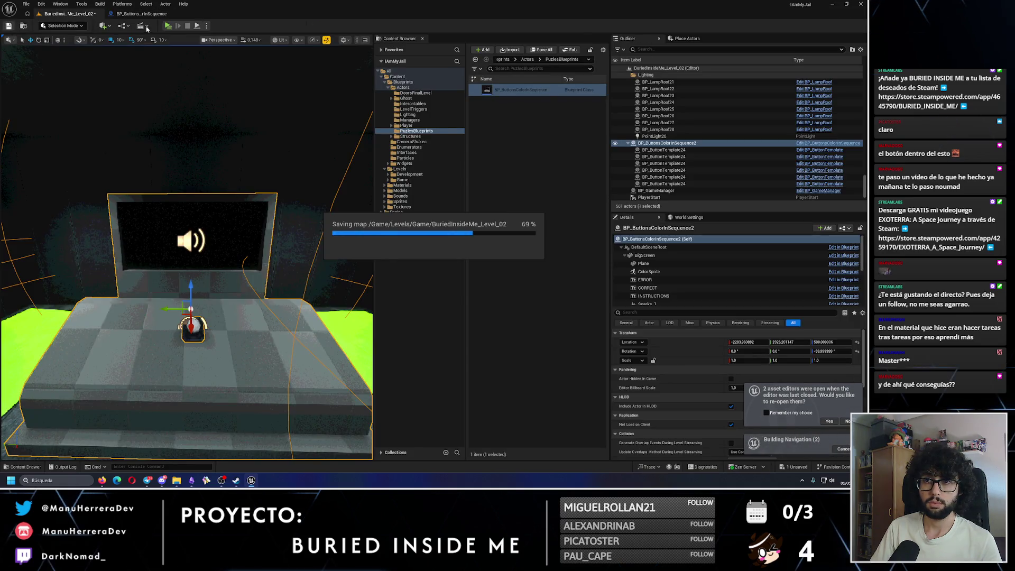
Step: Run a quick play-test of the level, stop it with Esc, and return to BP_ButtonsColorInSequence
{"action": "left_click", "coordinate": [174, 25]}
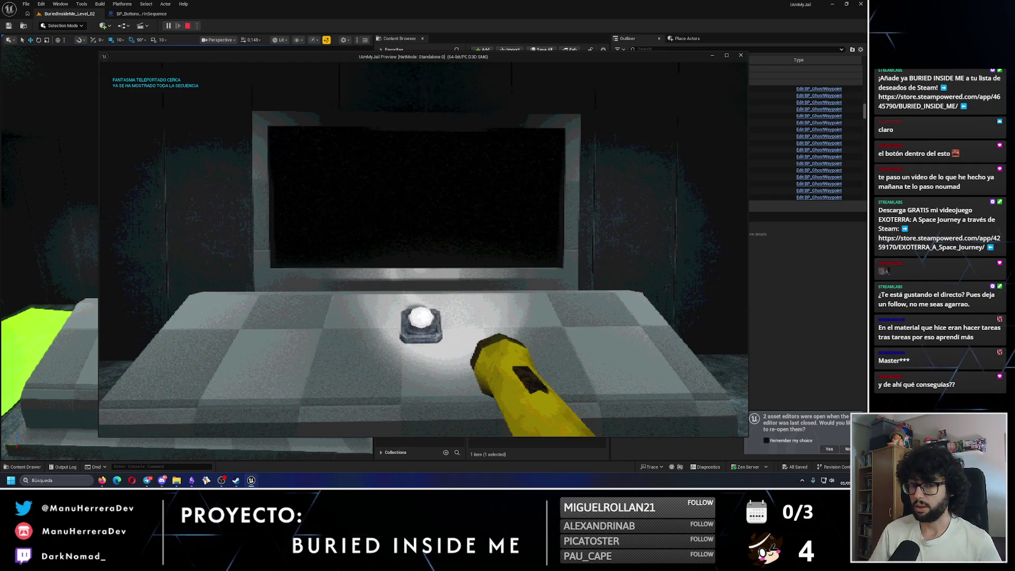
{"action": "key", "text": "Escape"}
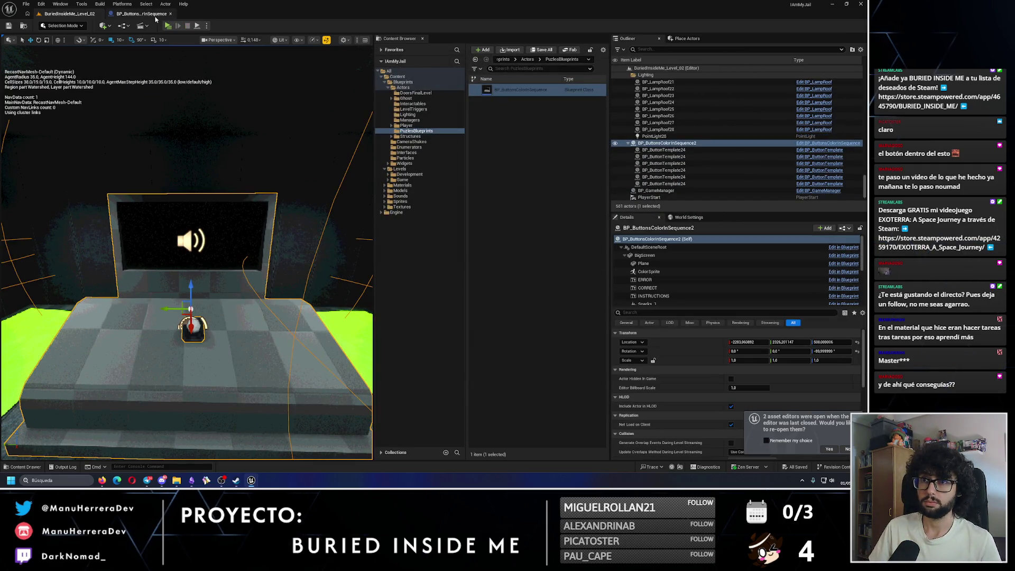
{"action": "left_click", "coordinate": [142, 14]}
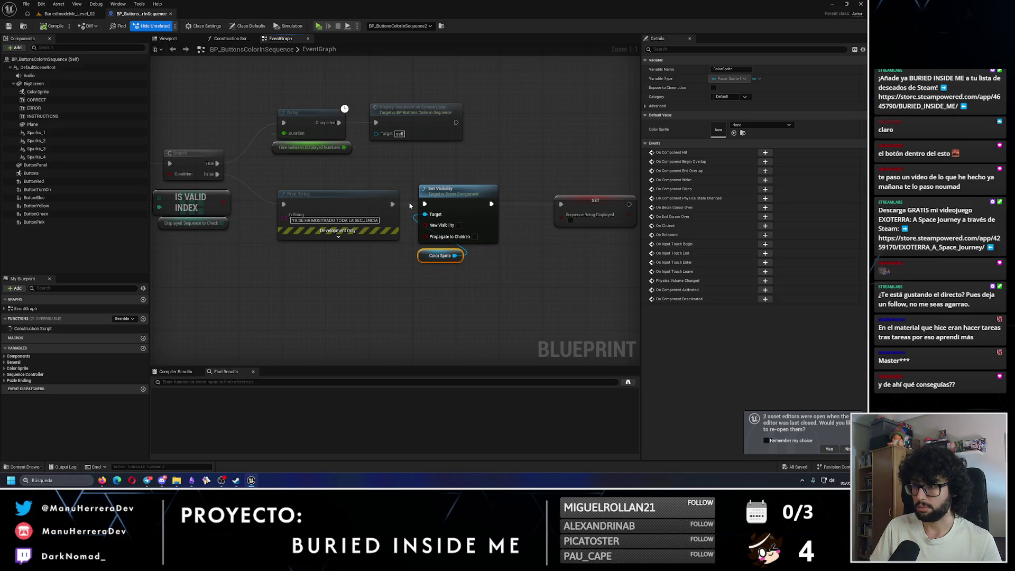
Step: Copy the Delay node and move Set Visibility and Color Sprite aside so SET follows Print String
{"action": "mouse_move", "coordinate": [524, 210]}
{"action": "left_mouse_down"}
{"action": "mouse_move", "coordinate": [448, 238]}
{"action": "mouse_move", "coordinate": [635, 241]}
{"action": "mouse_move", "coordinate": [391, 221]}
{"action": "mouse_move", "coordinate": [545, 227]}
{"action": "mouse_move", "coordinate": [422, 231]}
{"action": "left_mouse_up"}
{"action": "left_click", "coordinate": [460, 145]}
{"action": "left_click", "coordinate": [398, 276], "text": "ctrl"}
{"action": "left_click_drag", "start_coordinate": [398, 277], "coordinate": [575, 329]}
{"action": "mouse_move", "coordinate": [526, 231]}
{"action": "left_mouse_down"}
{"action": "mouse_move", "coordinate": [351, 226]}
{"action": "mouse_move", "coordinate": [388, 226]}
{"action": "left_mouse_up"}
Step: Paste a Delay after SET, trigger Set Visibility on its completion, then compile and save
{"action": "key", "text": "ctrl+v"}
{"action": "mouse_move", "coordinate": [548, 218]}
{"action": "left_mouse_down"}
{"action": "mouse_move", "coordinate": [496, 226]}
{"action": "mouse_move", "coordinate": [431, 350]}
{"action": "left_mouse_up"}
{"action": "mouse_move", "coordinate": [471, 276]}
{"action": "left_mouse_down"}
{"action": "mouse_move", "coordinate": [514, 239]}
{"action": "mouse_move", "coordinate": [493, 225]}
{"action": "left_mouse_up"}
{"action": "left_click_drag", "start_coordinate": [430, 238], "coordinate": [473, 243]}
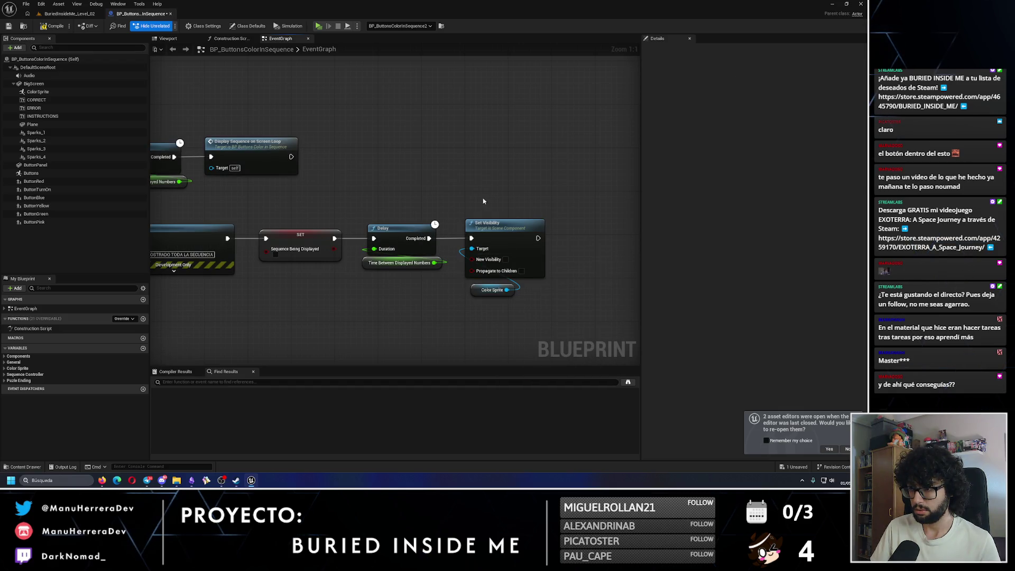
{"action": "left_click", "coordinate": [56, 27]}
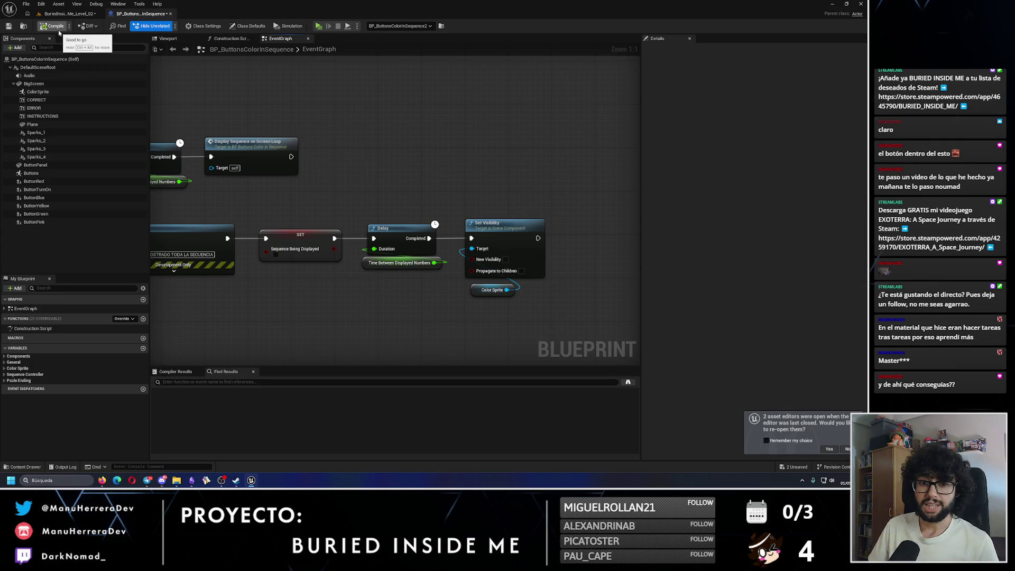
{"action": "left_click", "coordinate": [8, 25]}
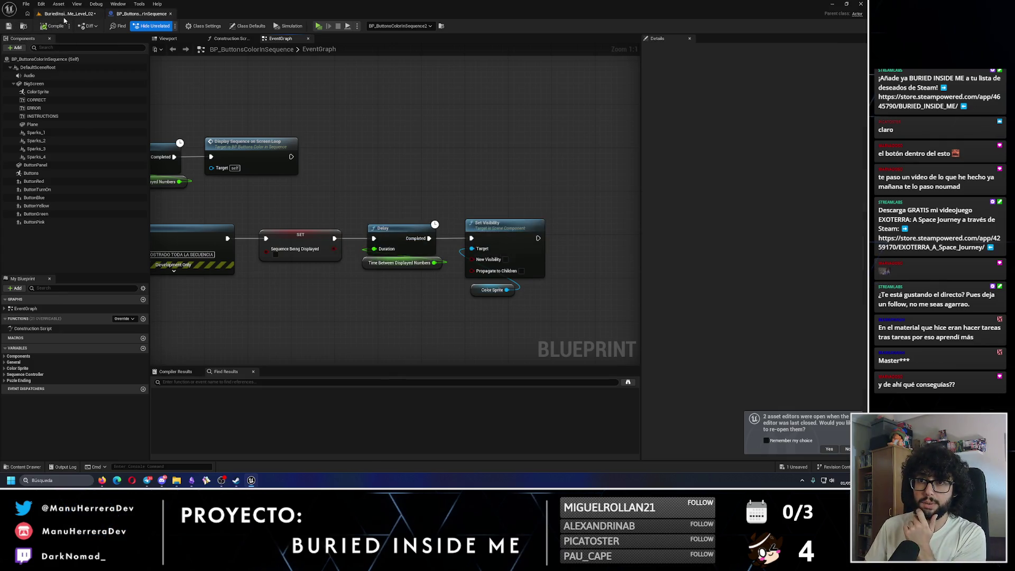
{"action": "left_click", "coordinate": [69, 13]}
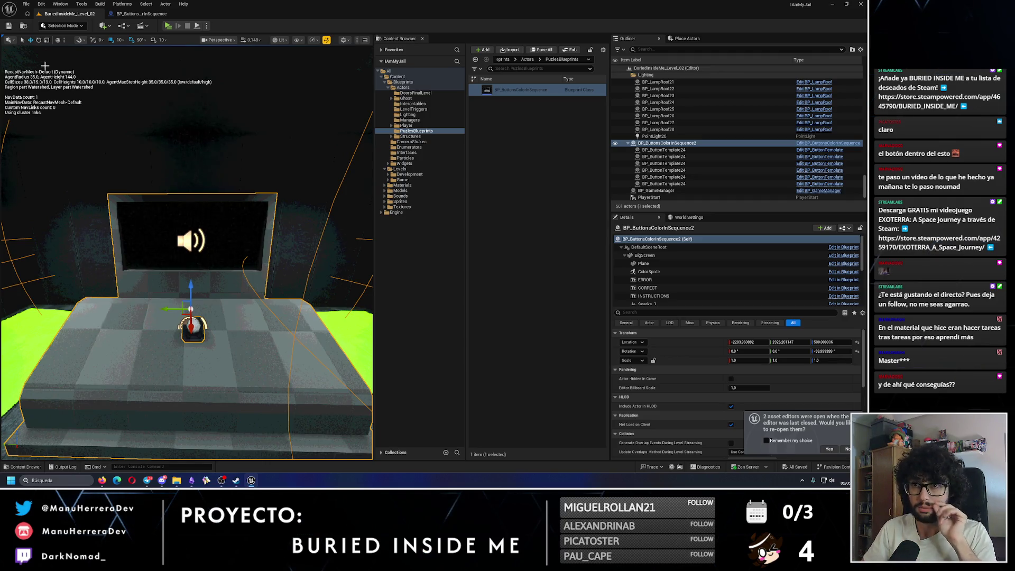
{"action": "scroll", "coordinate": [154, 167], "scroll_direction": "down", "scroll_amount": 5}
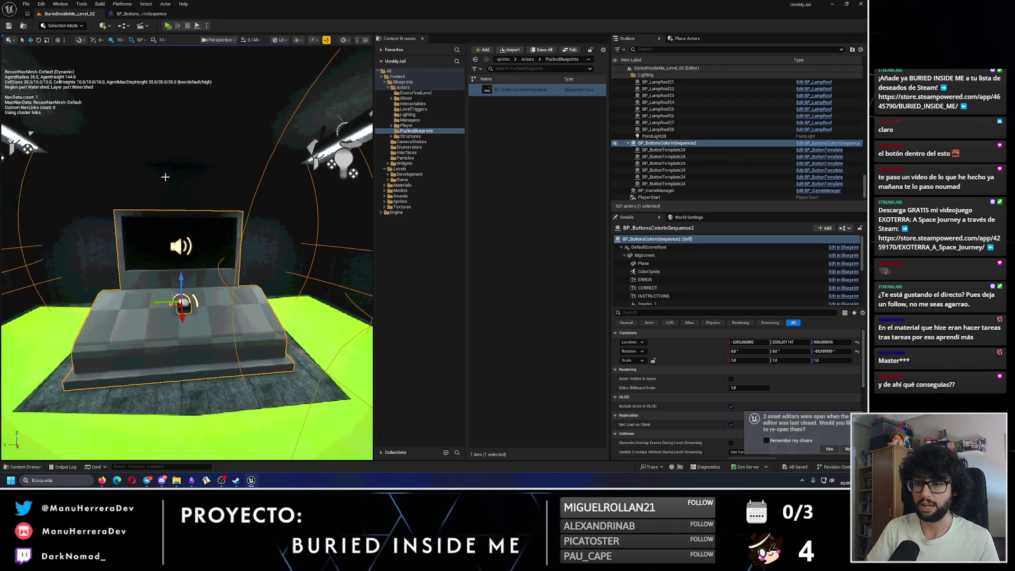
Step: Start a play-test, walk to the puzzle console and press the red wall button
{"action": "left_click", "coordinate": [168, 26]}
{"action": "mouse_move", "coordinate": [423, 248]}
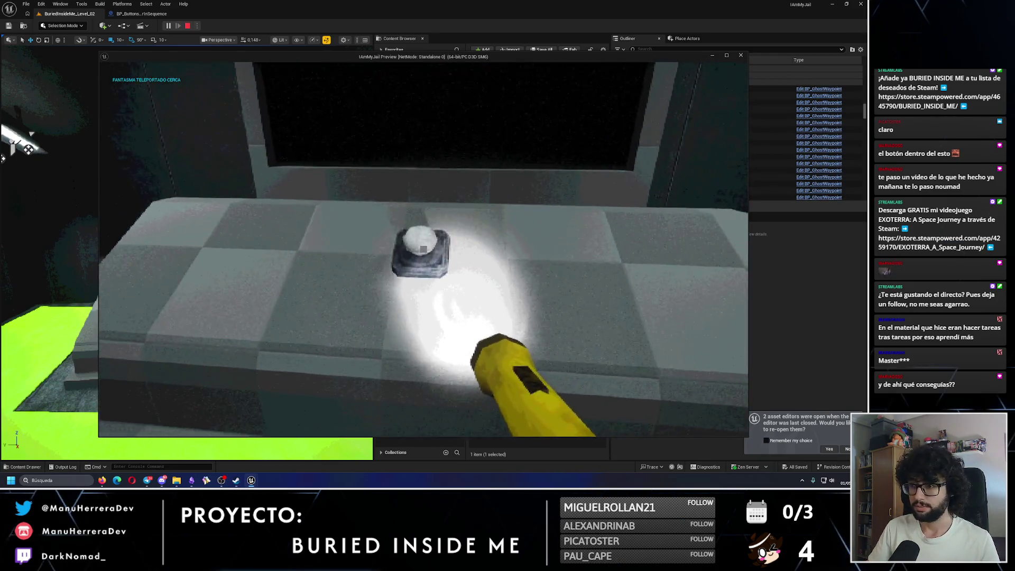
{"action": "key", "text": "w"}
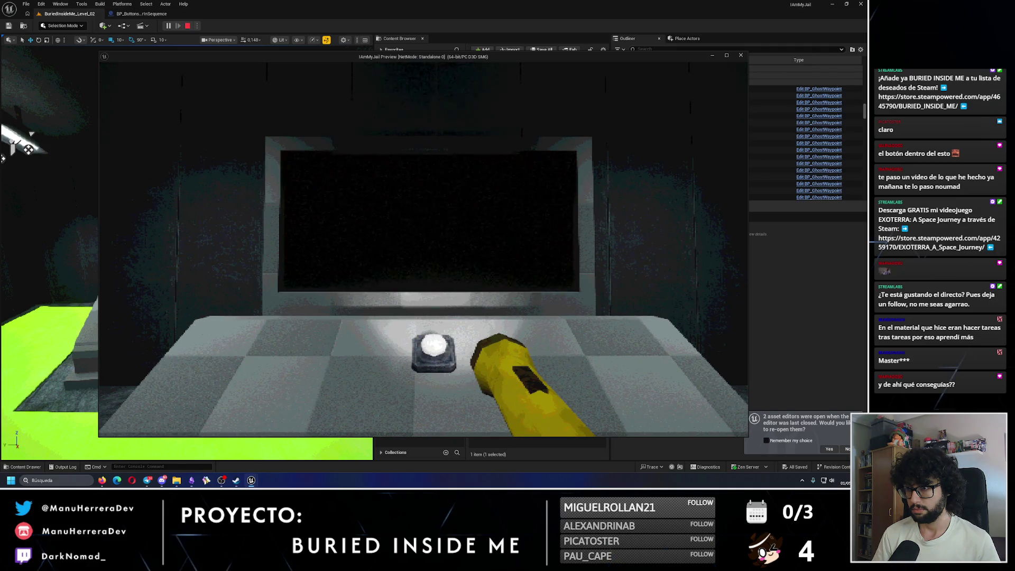
{"action": "key", "text": "s"}
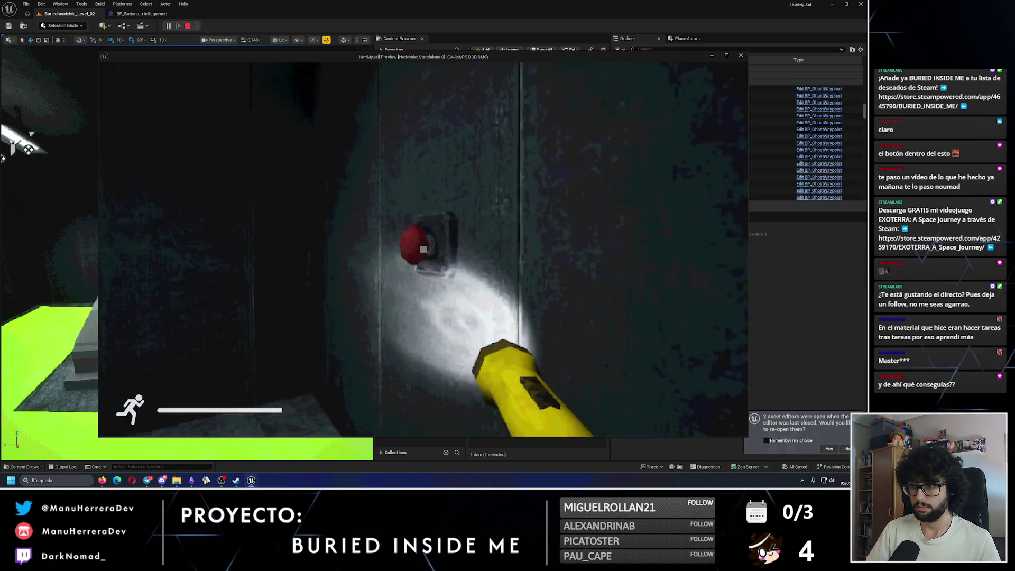
{"action": "key", "text": "w"}
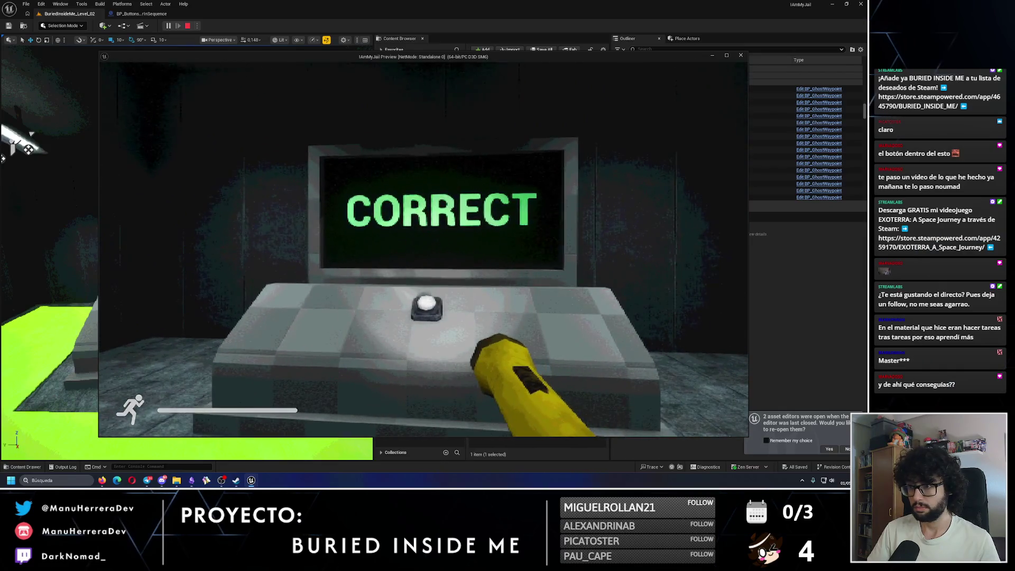
{"action": "key", "text": "w"}
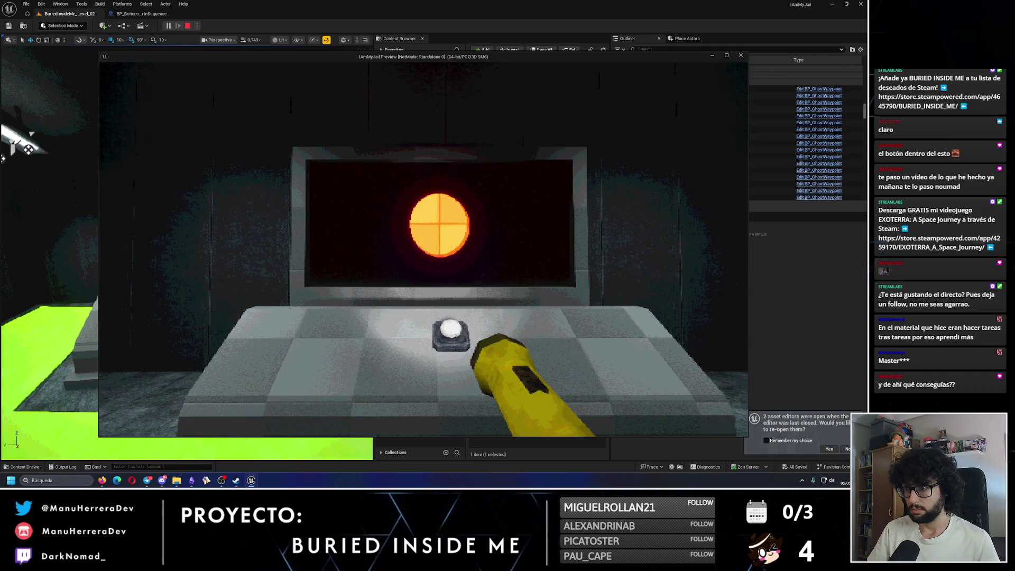
{"action": "key", "text": "s"}
{"action": "key", "text": "shift+w"}
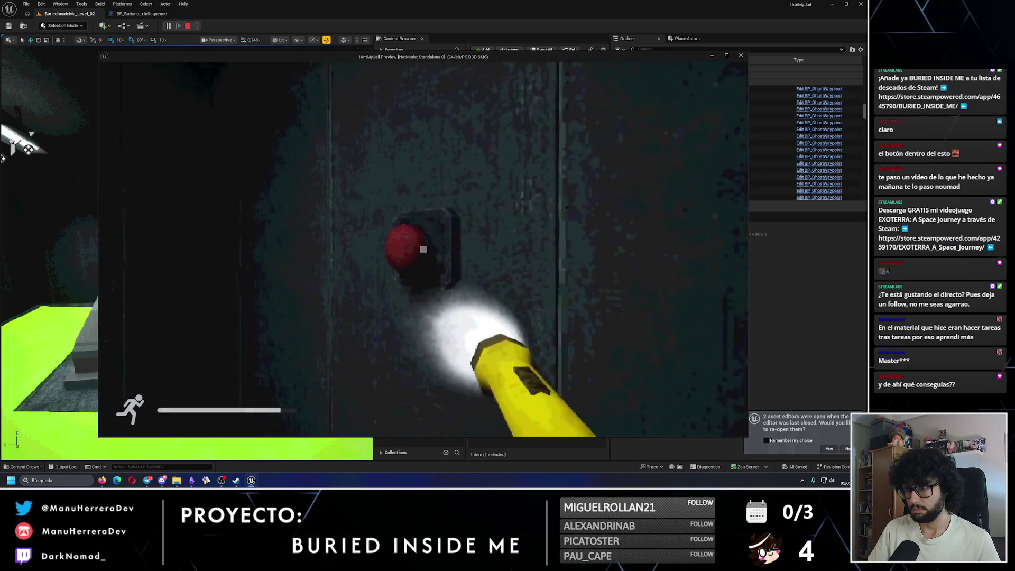
{"action": "key", "text": "e"}
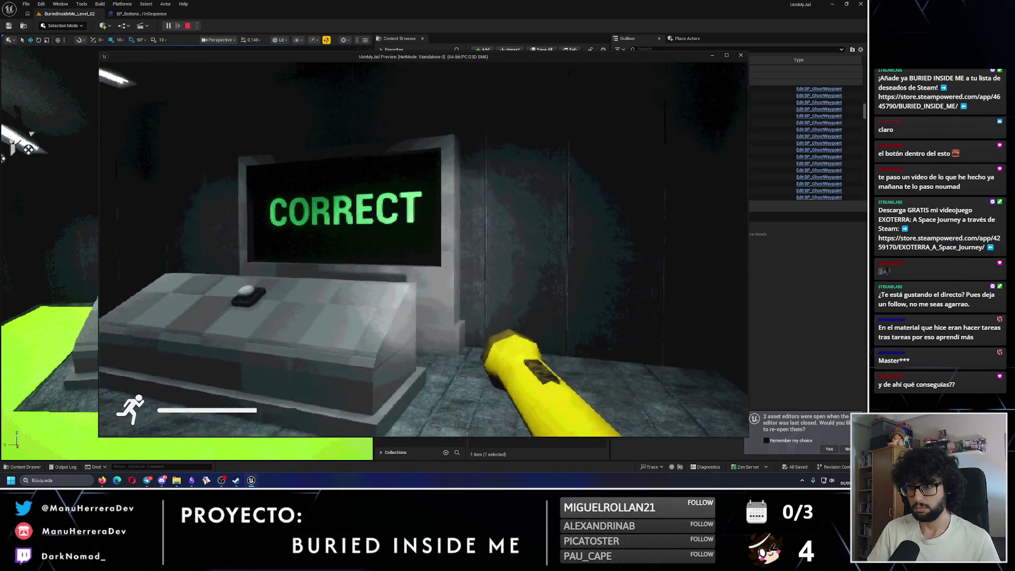
Step: Watch the colour sequence again, then press the green and yellow wall buttons
{"action": "key", "text": "s"}
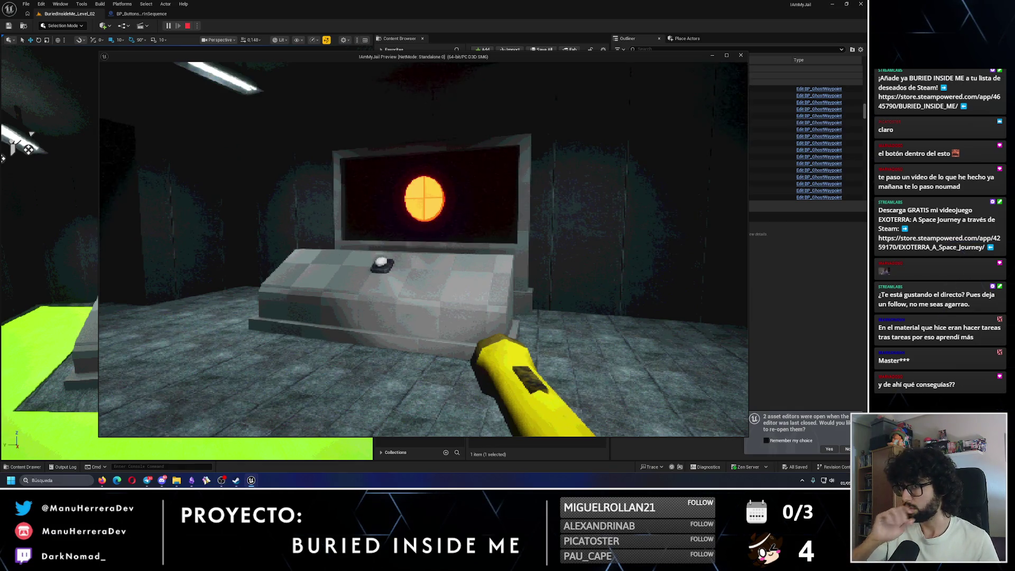
{"action": "key", "text": "w"}
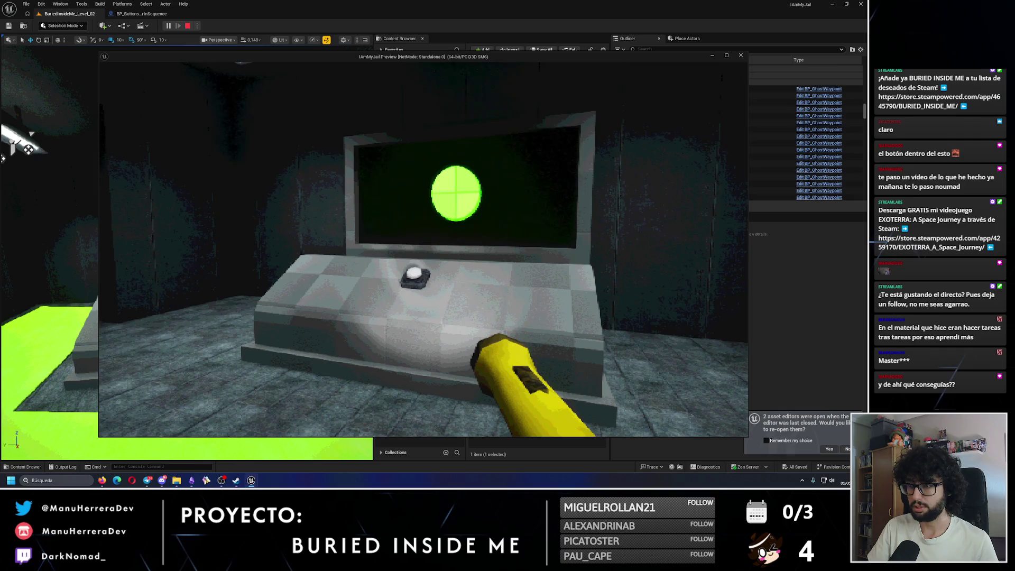
{"action": "key", "text": "w"}
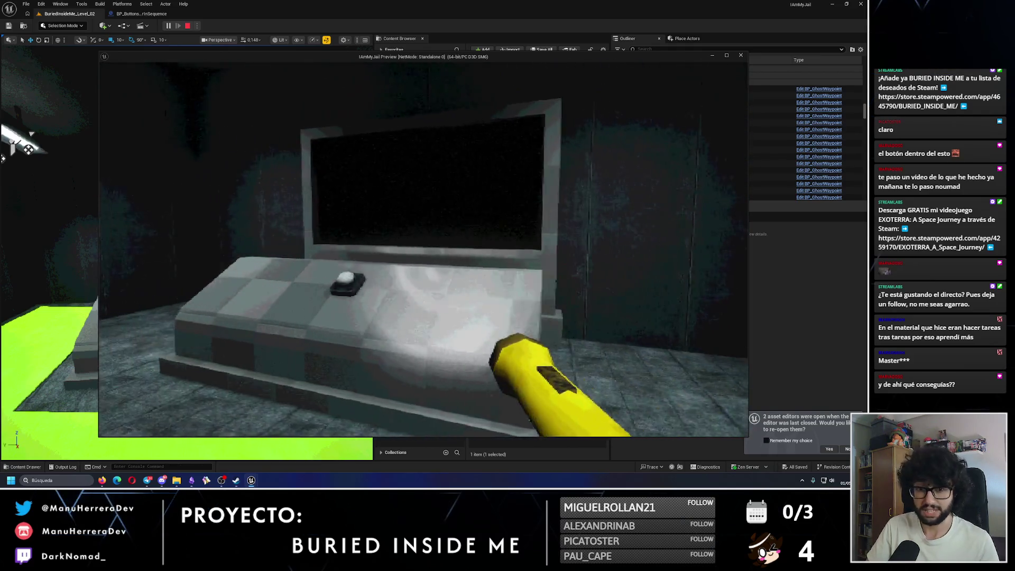
{"action": "key", "text": "w"}
{"action": "key", "text": "shift"}
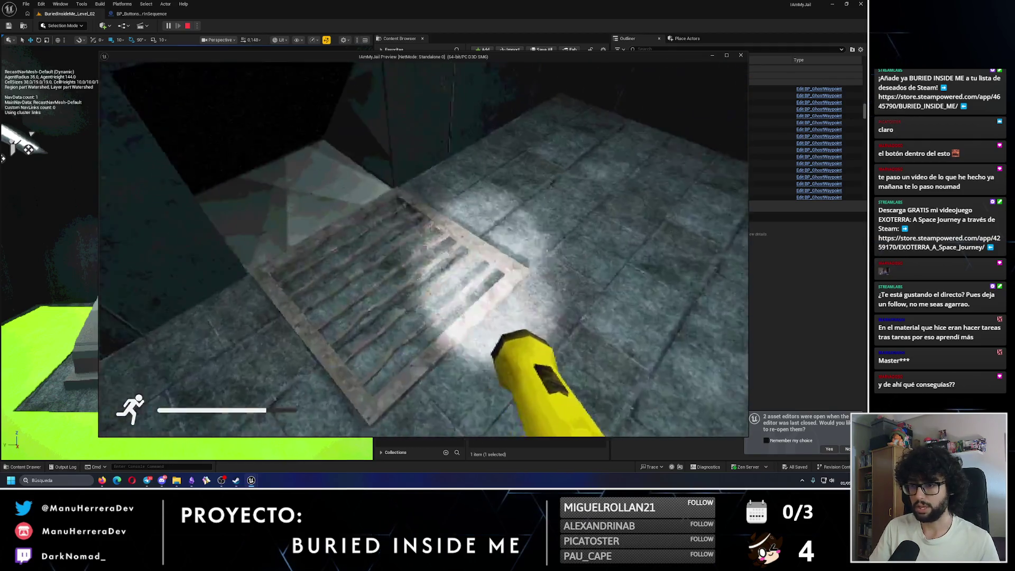
{"action": "key", "text": "w"}
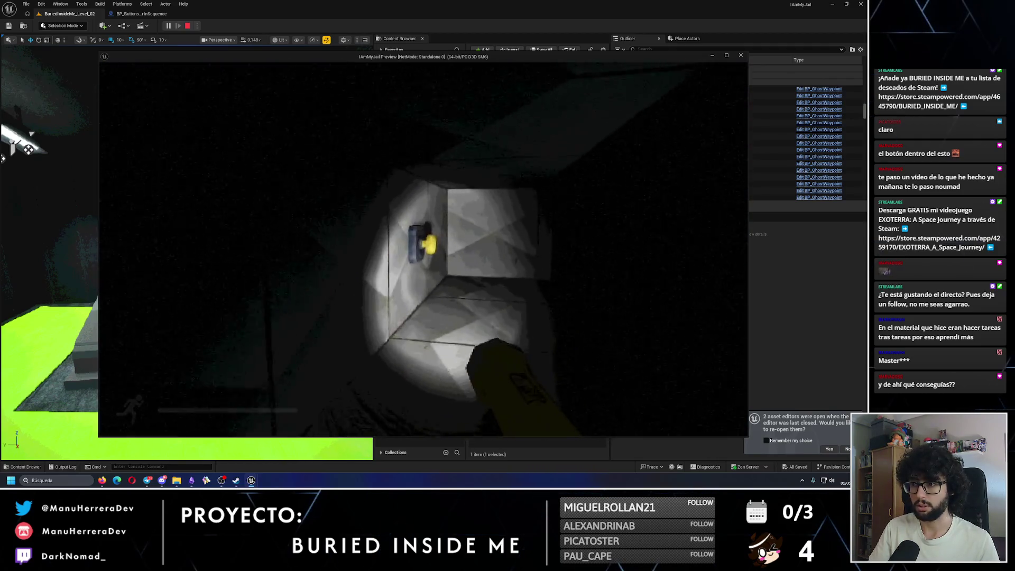
{"action": "key", "text": "e"}
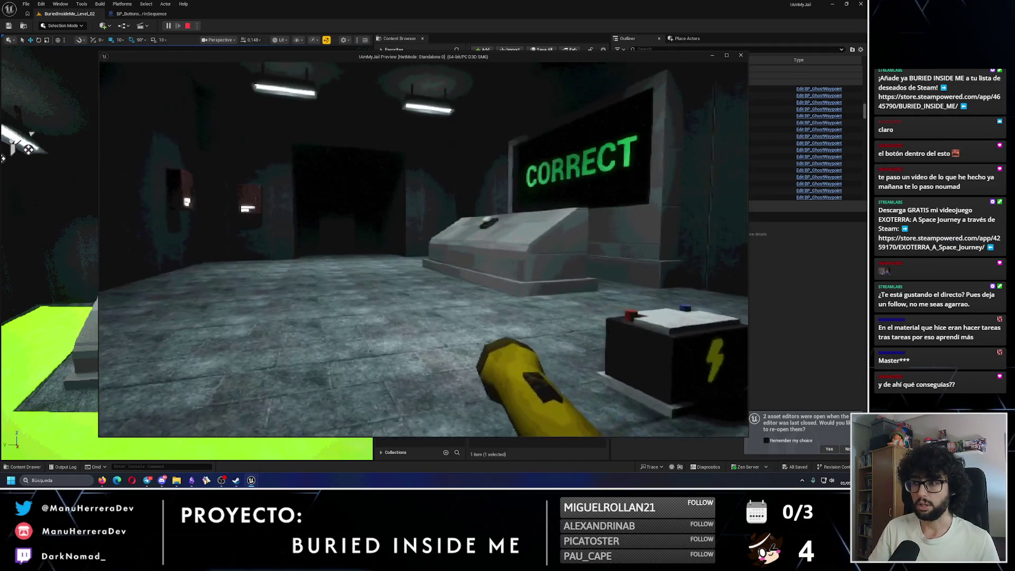
Step: Press the final wall button and open the EMERGENCY POWER box until CORRECT shows, then end play
{"action": "key", "text": "w"}
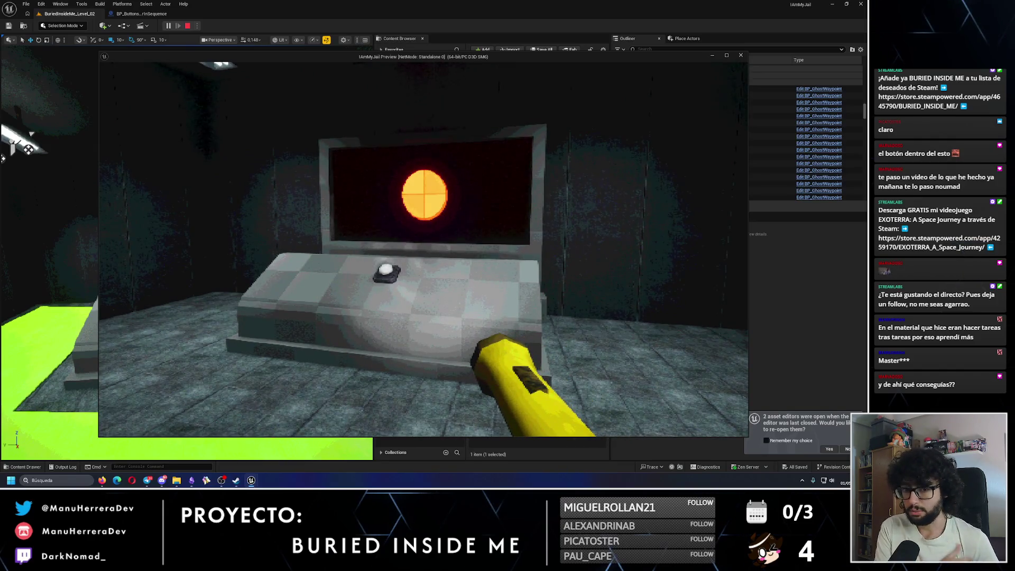
{"action": "key", "text": "w"}
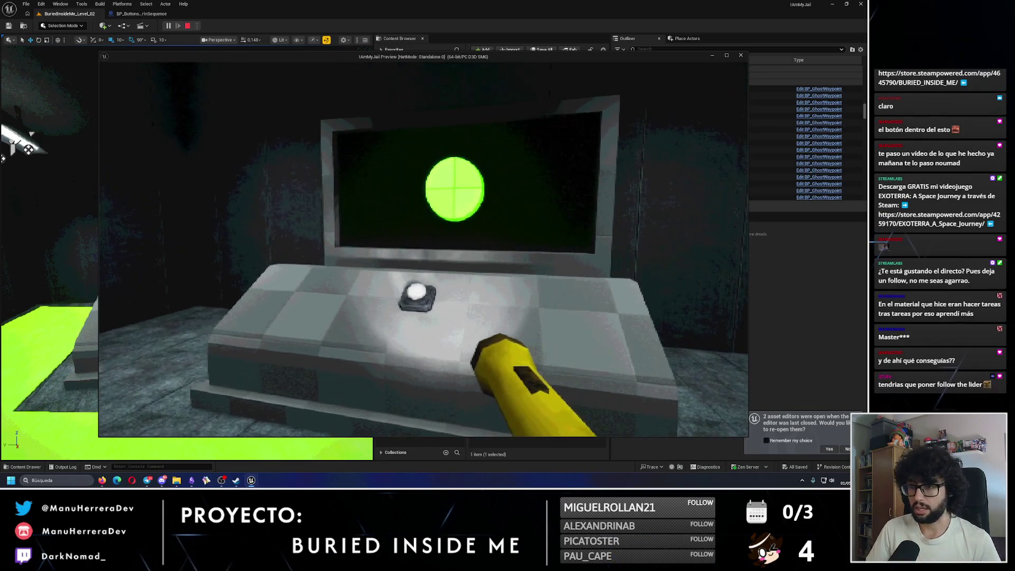
{"action": "key", "text": "w"}
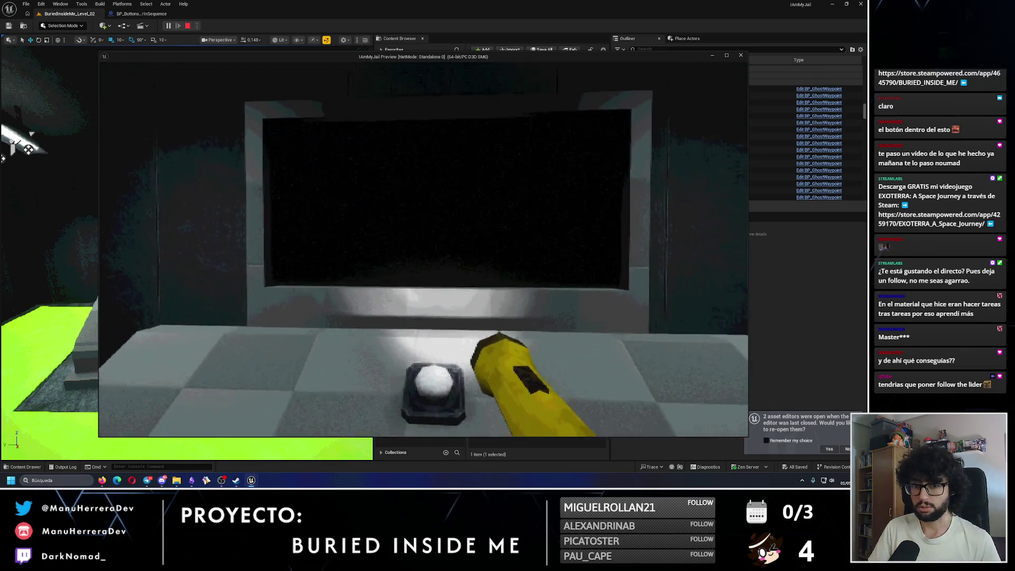
{"action": "key", "text": "shift+w"}
{"action": "key", "text": "e"}
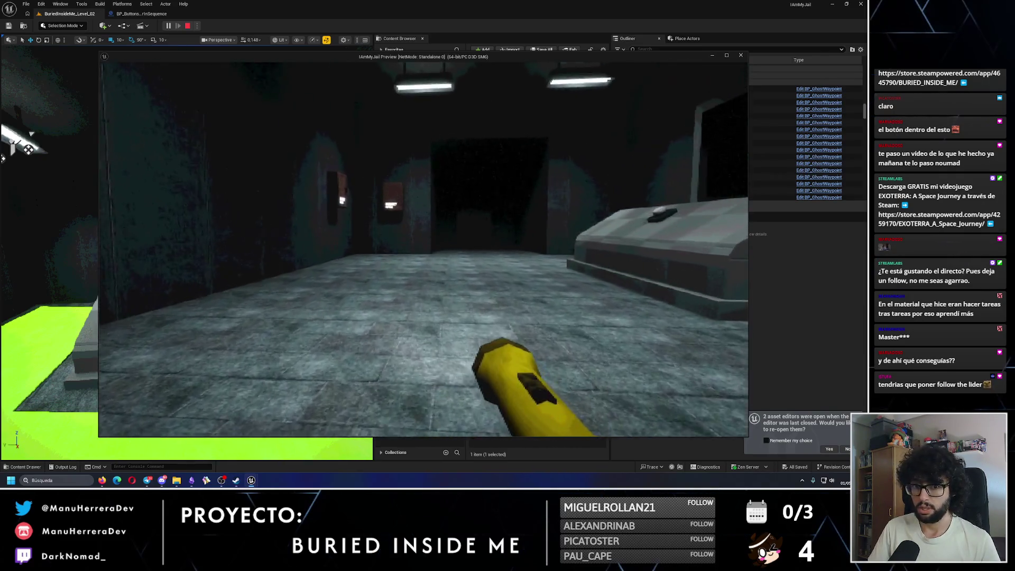
{"action": "key", "text": "w"}
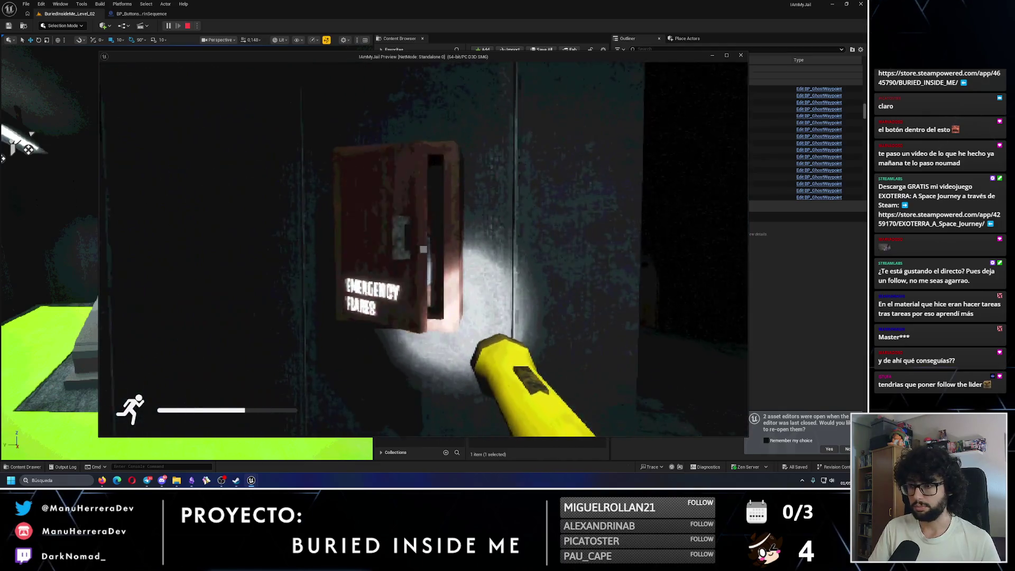
{"action": "key", "text": "e"}
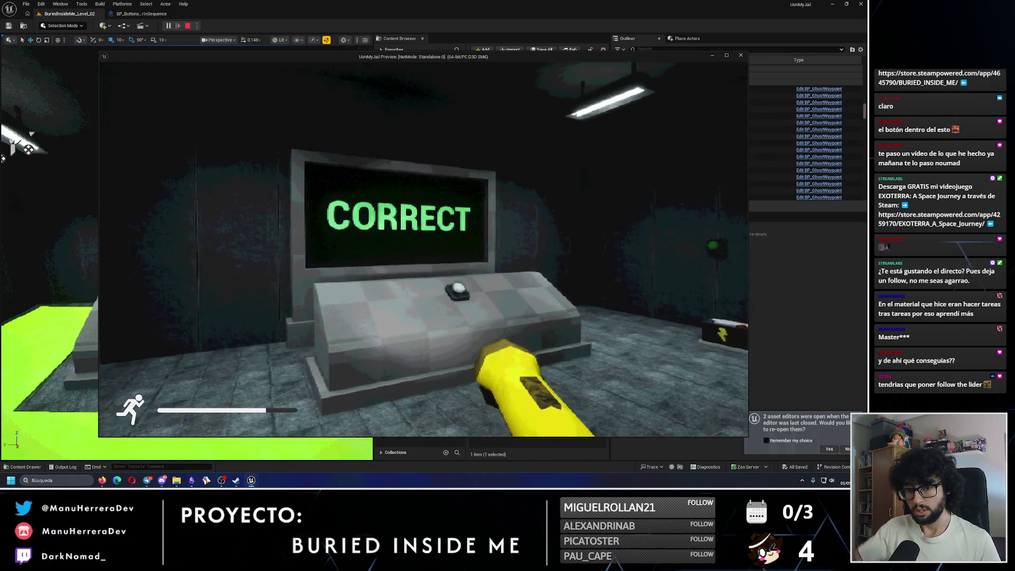
{"action": "key", "text": "w"}
{"action": "key", "text": "Escape"}
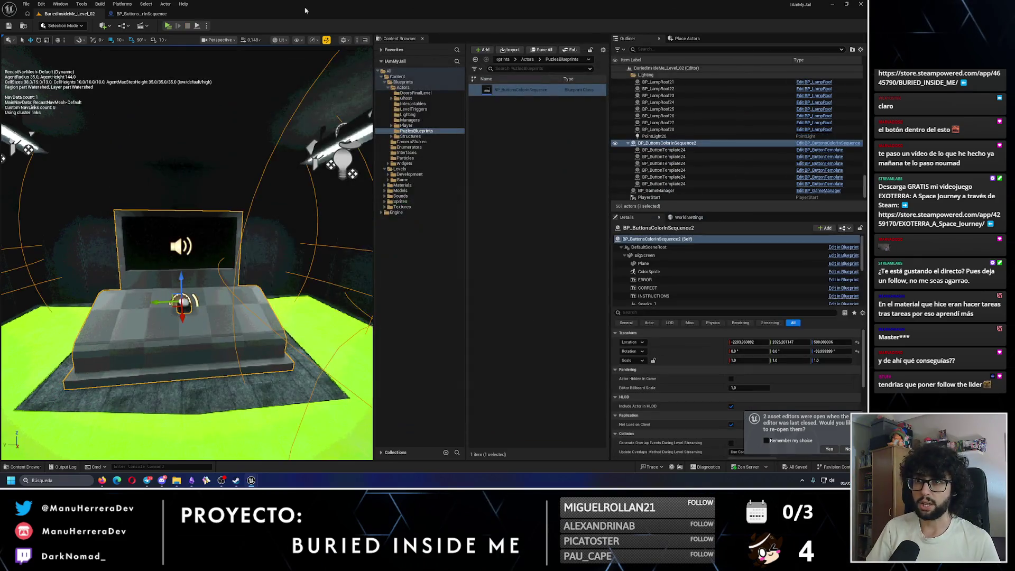
{"action": "left_click", "coordinate": [141, 13]}
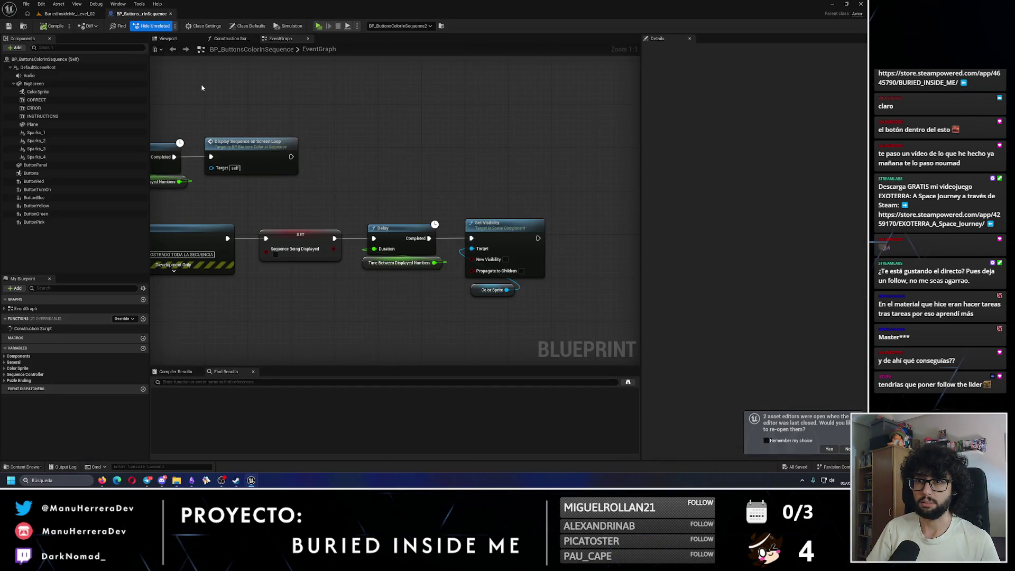
Step: Pan the event graph to the Switch on Int node and add output pin 5
{"action": "left_click", "coordinate": [168, 39]}
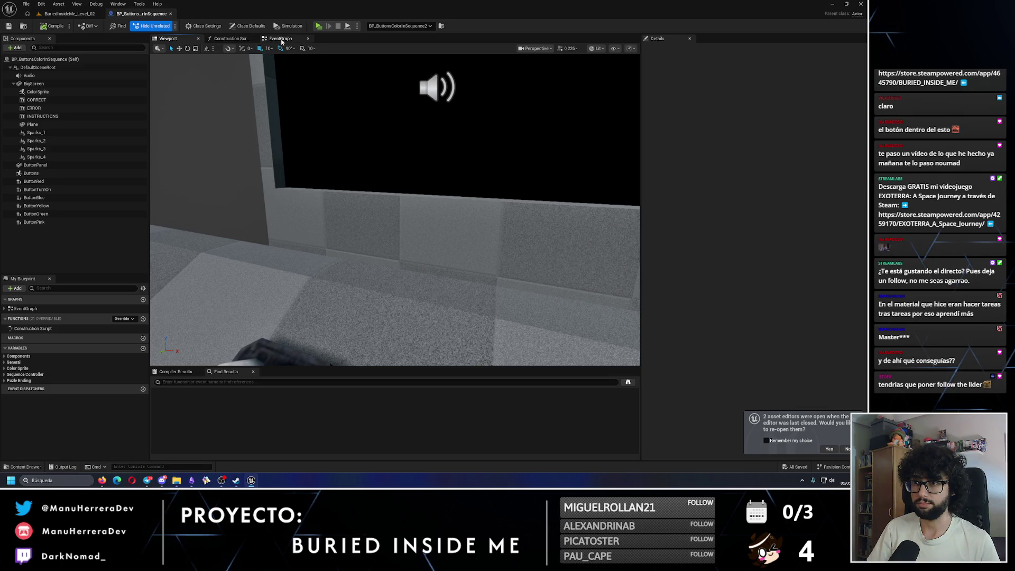
{"action": "left_click", "coordinate": [280, 39]}
{"action": "scroll", "coordinate": [468, 236], "scroll_direction": "down", "scroll_amount": 4}
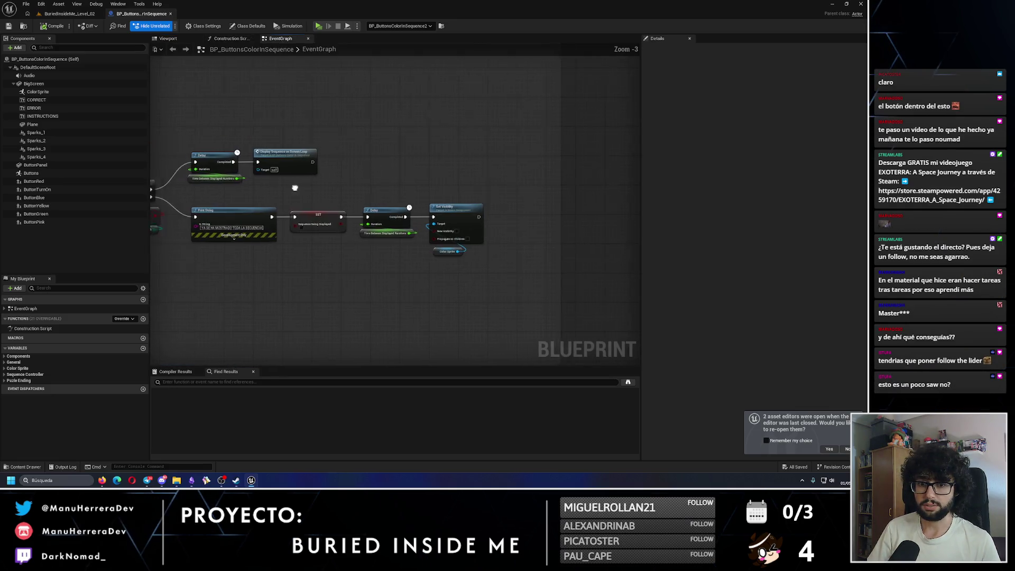
{"action": "mouse_move", "coordinate": [467, 235]}
{"action": "left_mouse_down"}
{"action": "mouse_move", "coordinate": [340, 209]}
{"action": "mouse_move", "coordinate": [333, 172]}
{"action": "mouse_move", "coordinate": [356, 122]}
{"action": "left_mouse_up"}
{"action": "scroll", "coordinate": [333, 171], "scroll_direction": "up", "scroll_amount": 2}
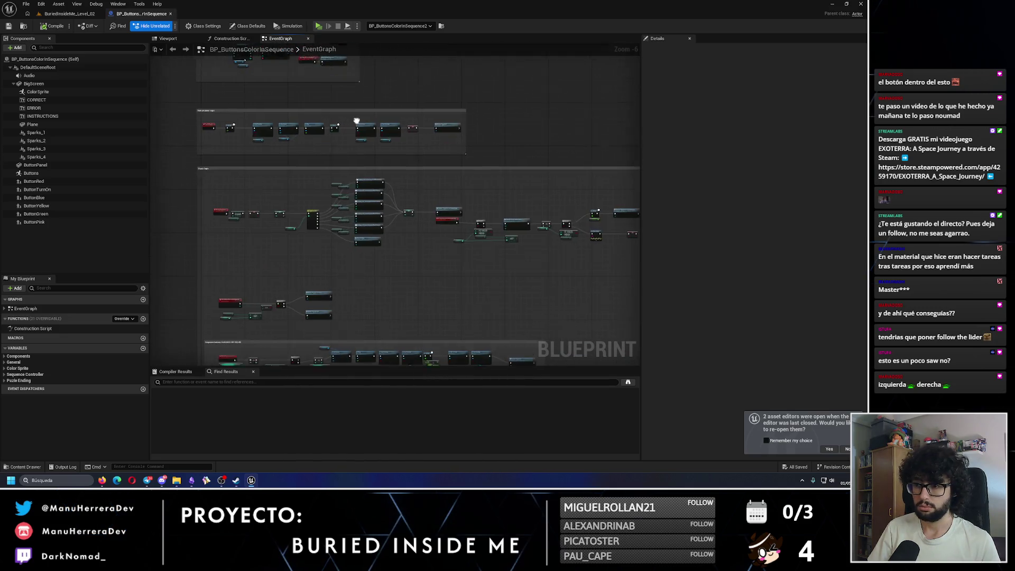
{"action": "scroll", "coordinate": [389, 219], "scroll_direction": "up", "scroll_amount": 1}
{"action": "scroll", "coordinate": [389, 219], "scroll_direction": "up", "scroll_amount": 1}
{"action": "left_click_drag", "start_coordinate": [322, 248], "coordinate": [391, 208]}
{"action": "left_click", "coordinate": [391, 289]}
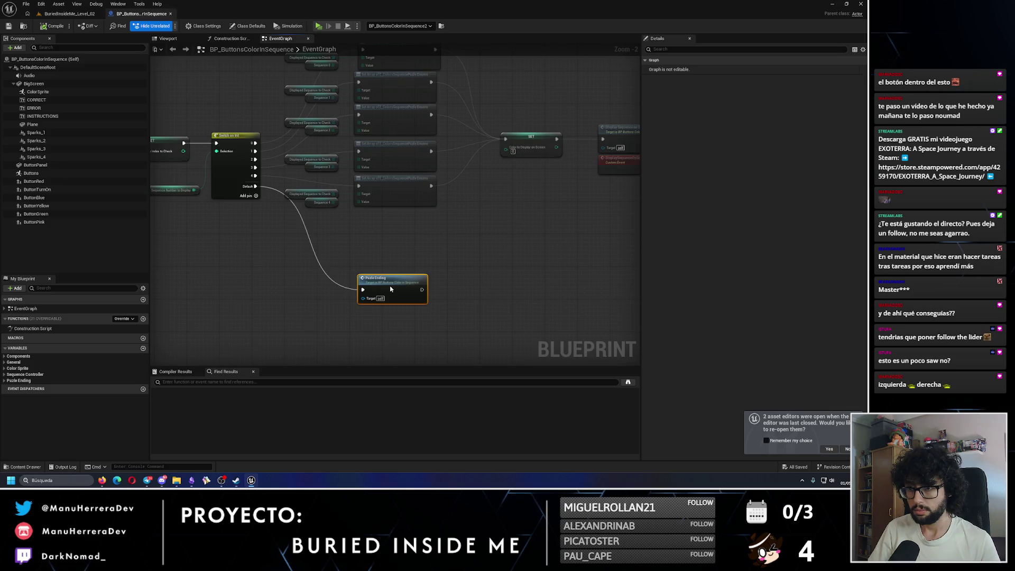
{"action": "left_click", "coordinate": [249, 197]}
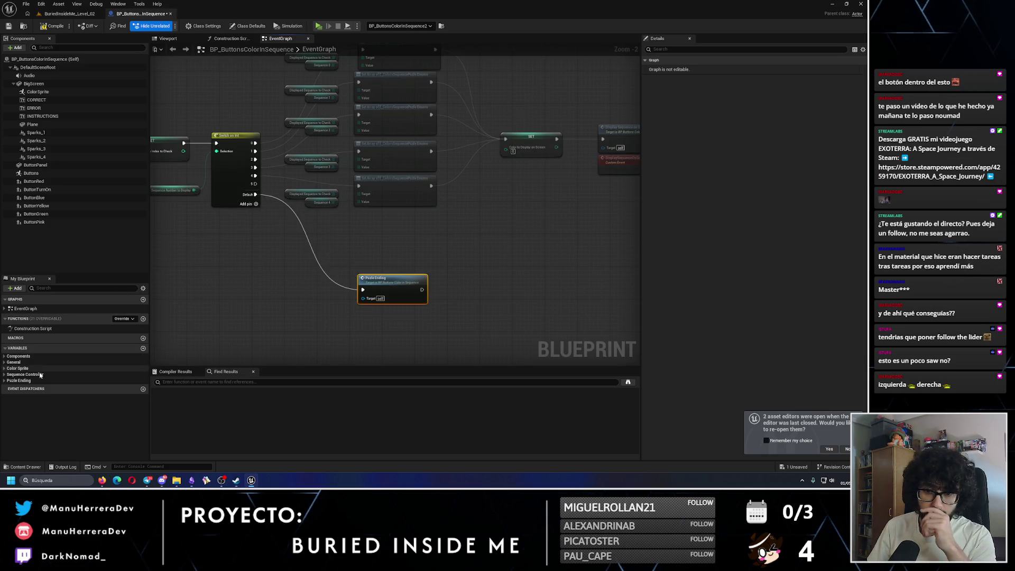
{"action": "left_click", "coordinate": [3, 374]}
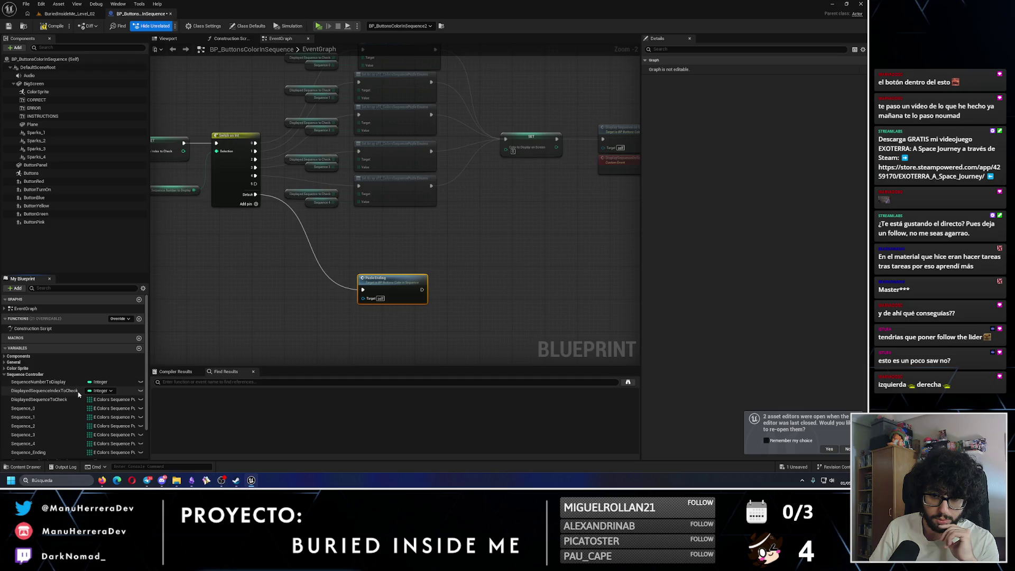
Step: Duplicate Sequence_4 as Sequence_5, move it above Sequence_Ending, and compile the Blueprint
{"action": "scroll", "coordinate": [47, 402], "scroll_direction": "down", "scroll_amount": 1}
{"action": "left_click", "coordinate": [53, 433]}
{"action": "key", "text": "ctrl+d"}
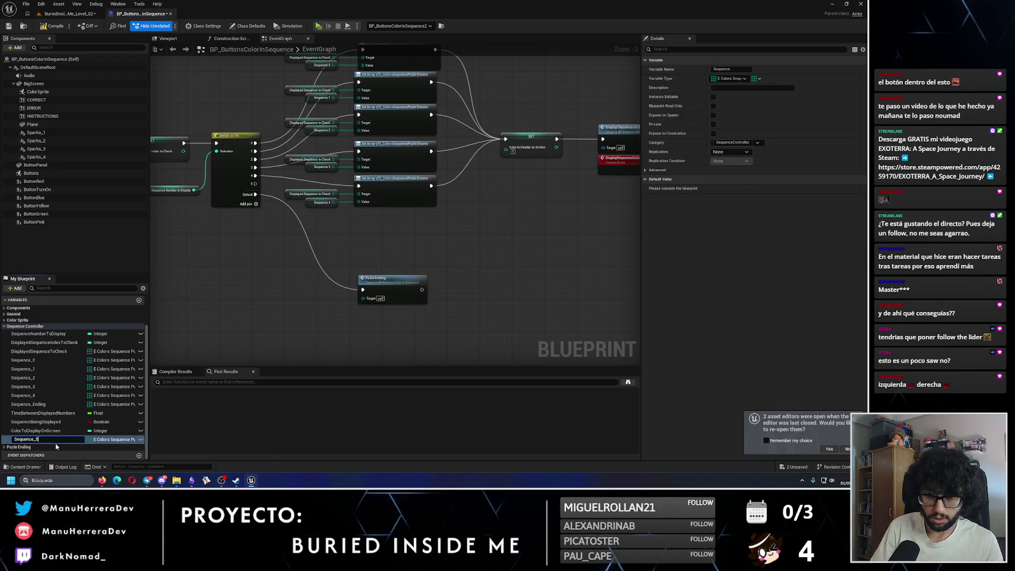
{"action": "key", "text": "Return"}
{"action": "left_click_drag", "start_coordinate": [53, 439], "coordinate": [36, 408]}
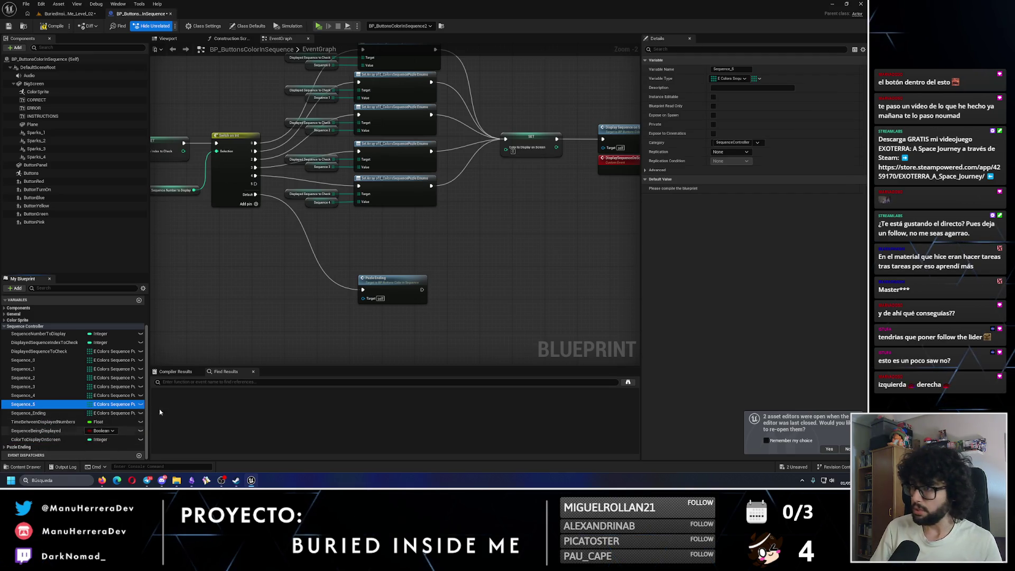
{"action": "left_click", "coordinate": [32, 395]}
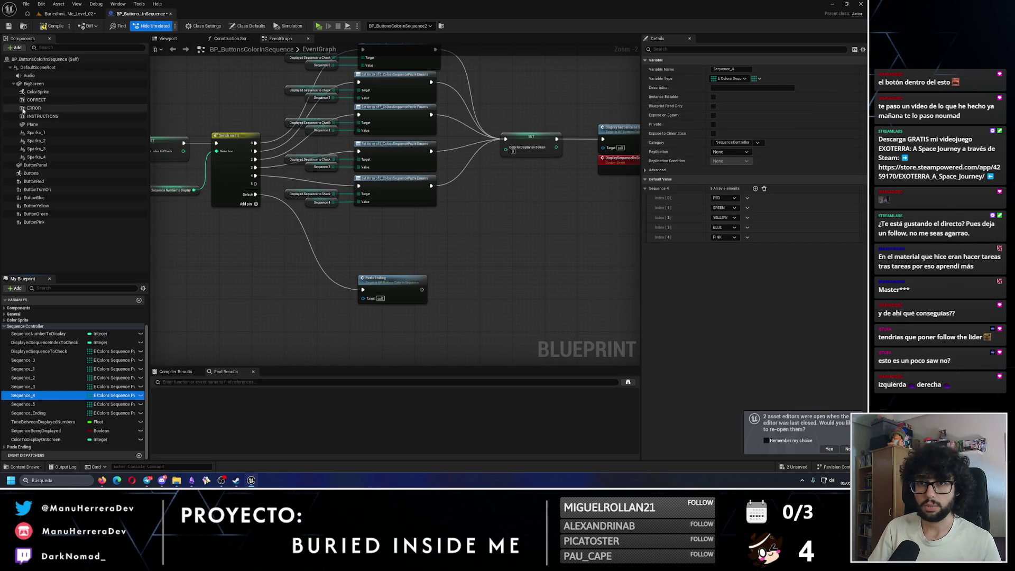
{"action": "left_click", "coordinate": [53, 26]}
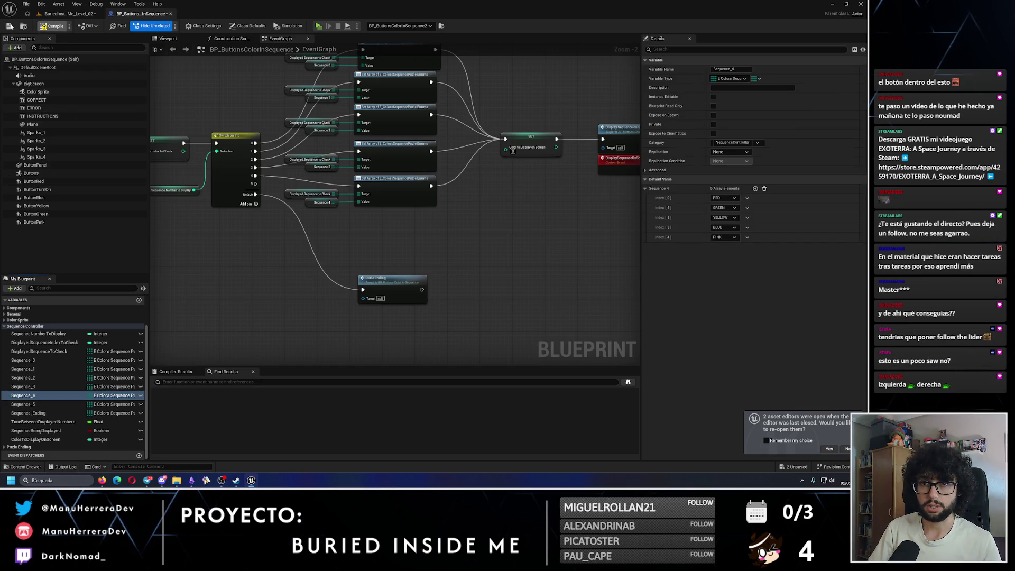
{"action": "left_click", "coordinate": [34, 369]}
{"action": "left_click", "coordinate": [34, 378]}
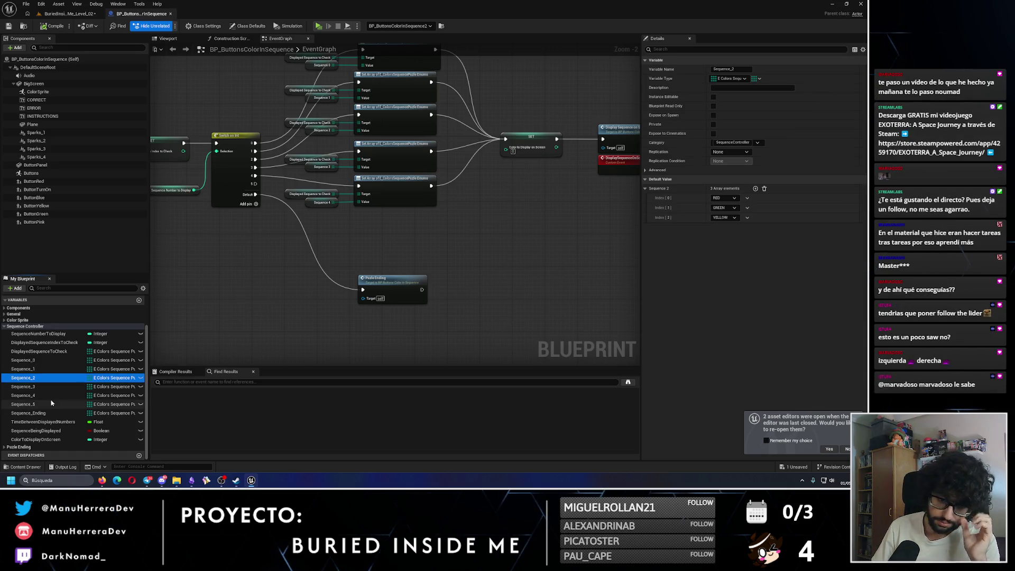
Step: Set Sequence_3's default colours to PINK, BLUE, YELLOW, BLUE
{"action": "left_click", "coordinate": [38, 390]}
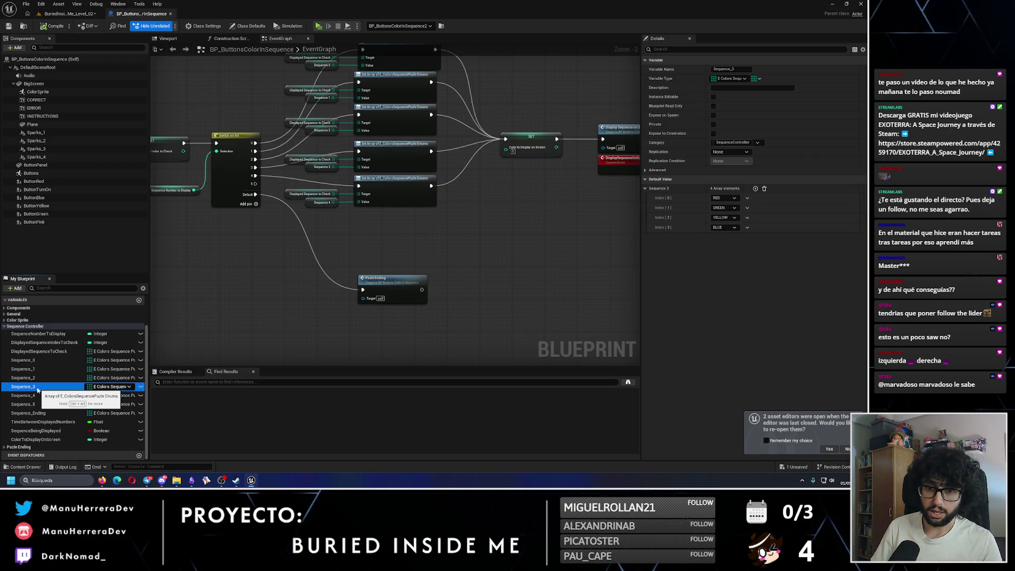
{"action": "left_click", "coordinate": [733, 202]}
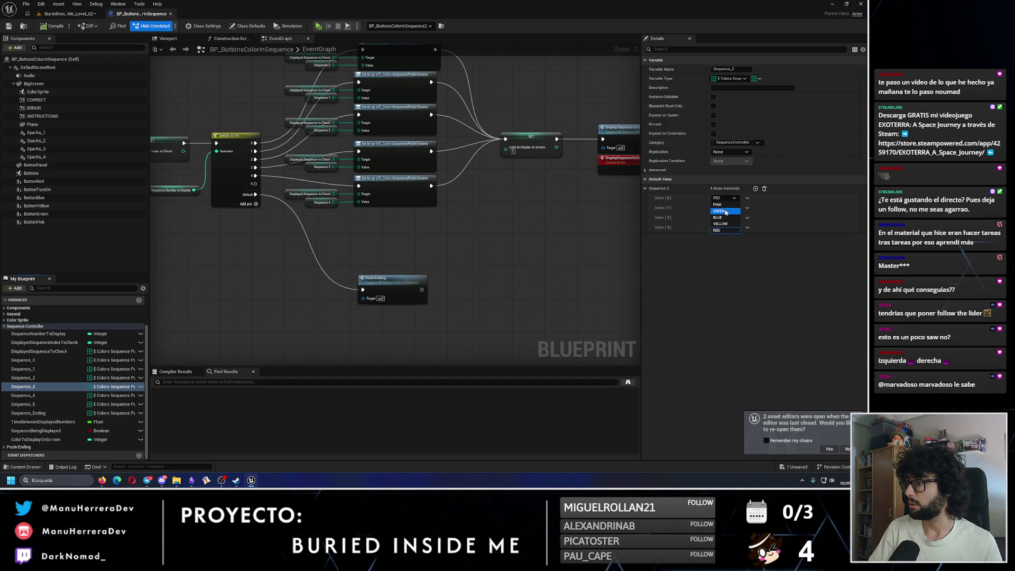
{"action": "left_click", "coordinate": [726, 206]}
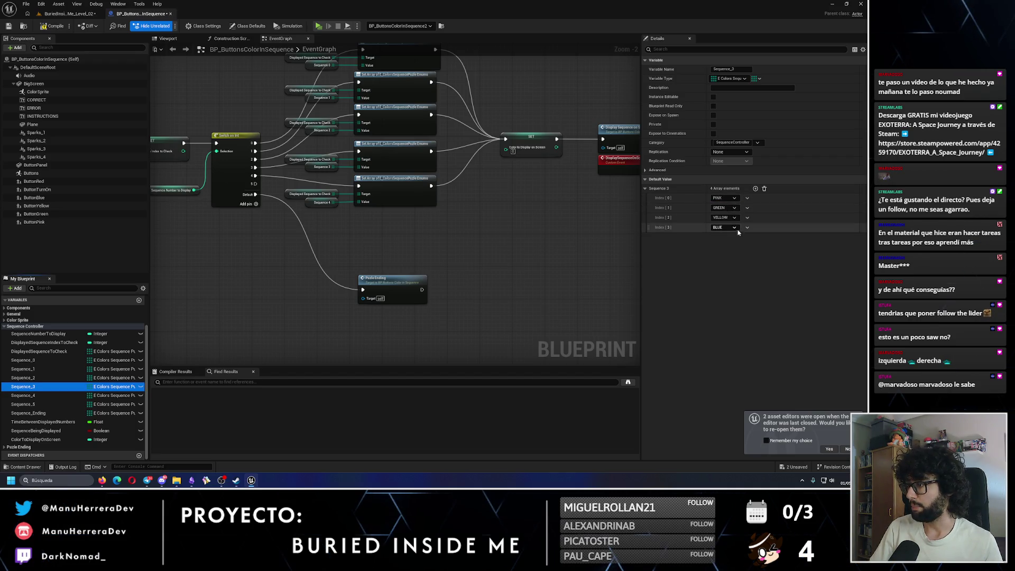
{"action": "left_click", "coordinate": [734, 212]}
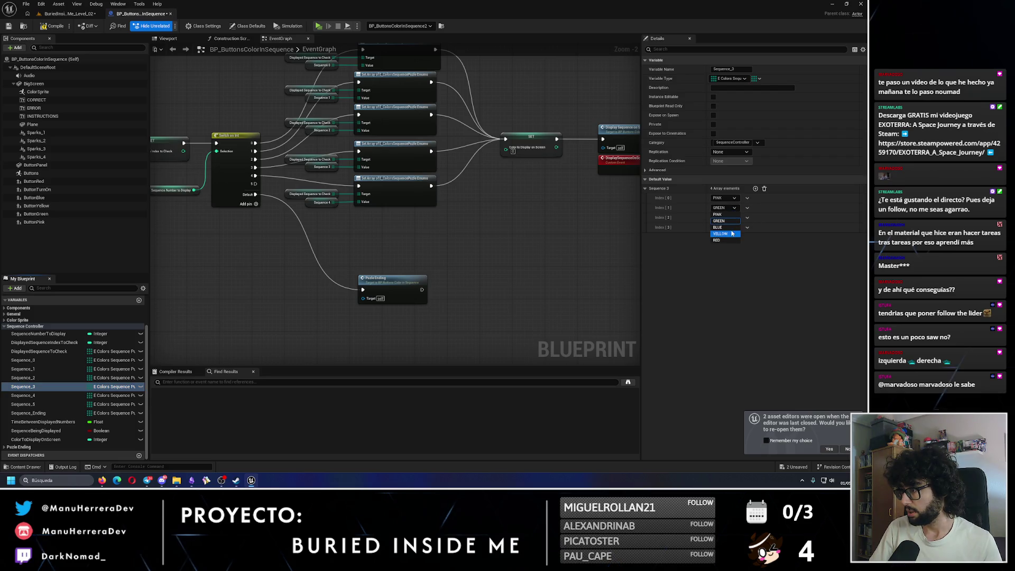
{"action": "left_click", "coordinate": [732, 228]}
{"action": "left_click", "coordinate": [725, 218]}
{"action": "left_click", "coordinate": [722, 250]}
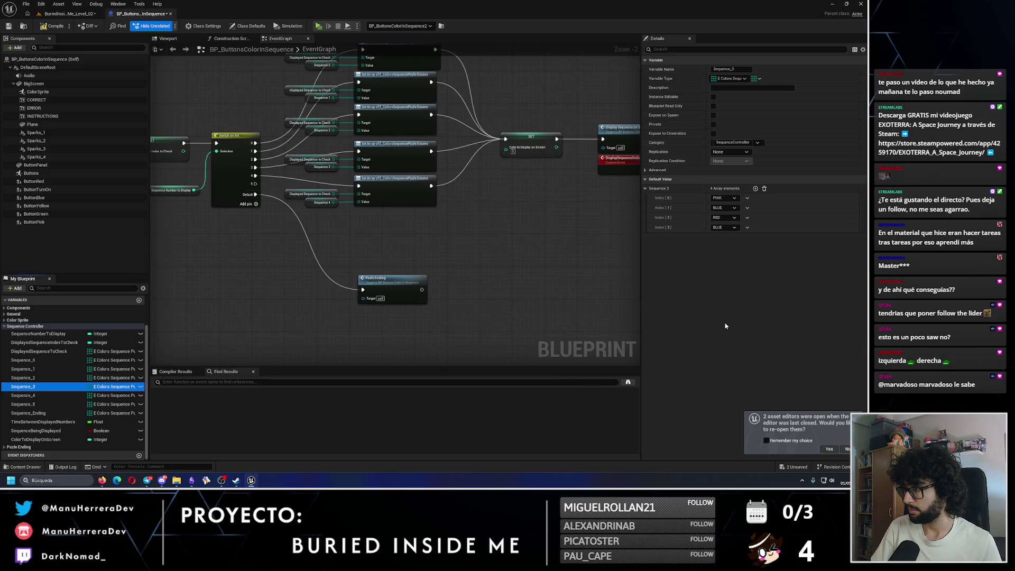
{"action": "left_click", "coordinate": [724, 217]}
{"action": "left_click", "coordinate": [723, 250]}
{"action": "left_click", "coordinate": [733, 218]}
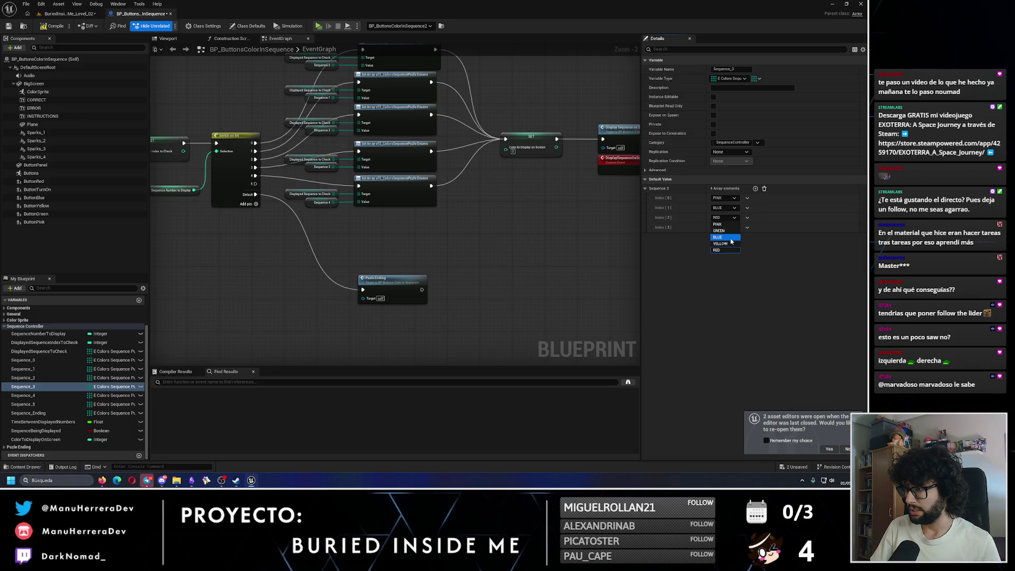
{"action": "left_click", "coordinate": [723, 244]}
{"action": "left_click", "coordinate": [732, 227]}
{"action": "left_click", "coordinate": [730, 312]}
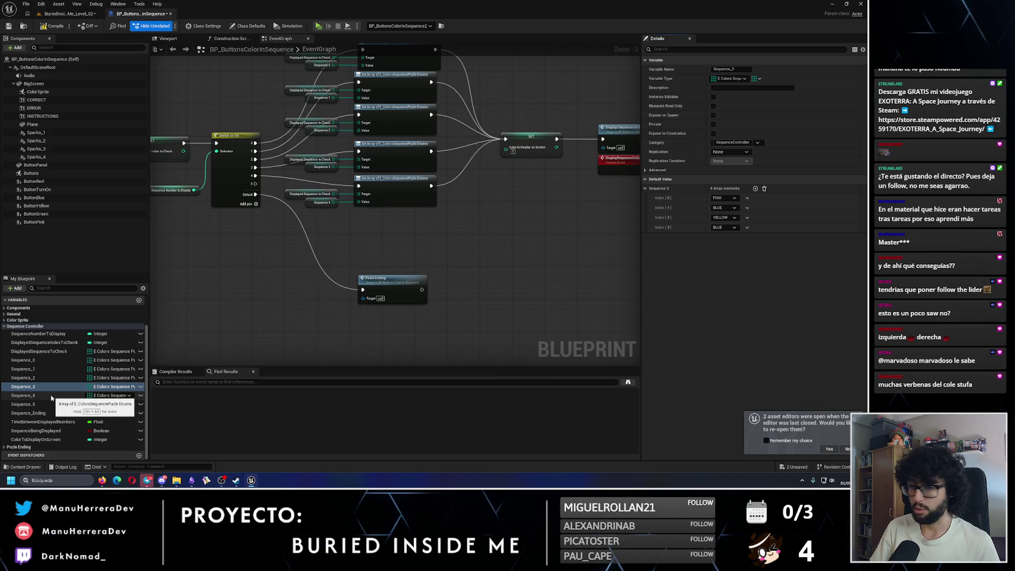
Step: Set Sequence_4's default colours to RED, BLUE, YELLOW, PINK, GREEN
{"action": "left_click", "coordinate": [51, 396]}
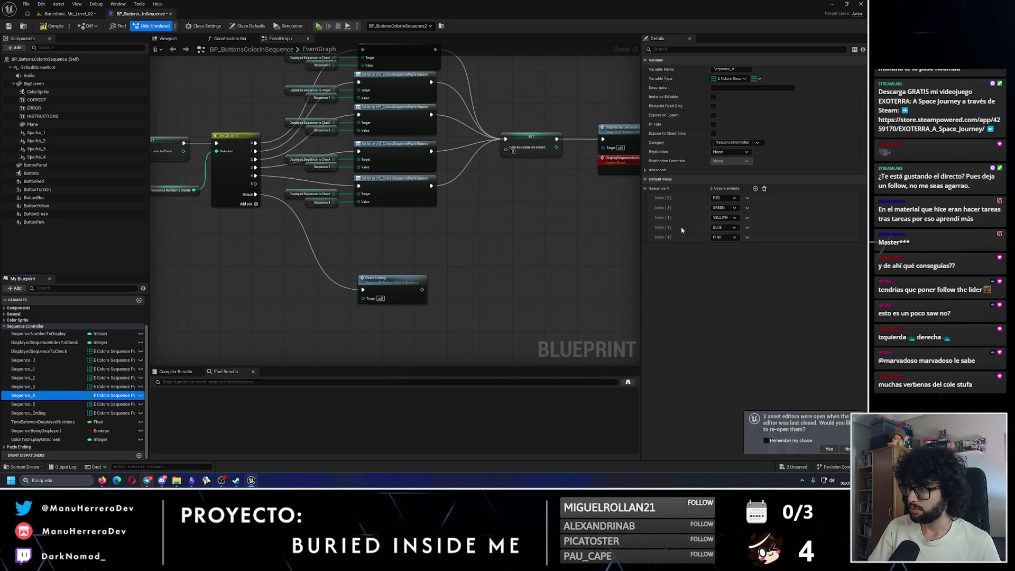
{"action": "left_click", "coordinate": [734, 208]}
{"action": "left_click", "coordinate": [719, 228]}
{"action": "left_click", "coordinate": [733, 219]}
{"action": "left_click", "coordinate": [721, 244]}
{"action": "left_click", "coordinate": [724, 228]}
{"action": "left_click", "coordinate": [718, 247]}
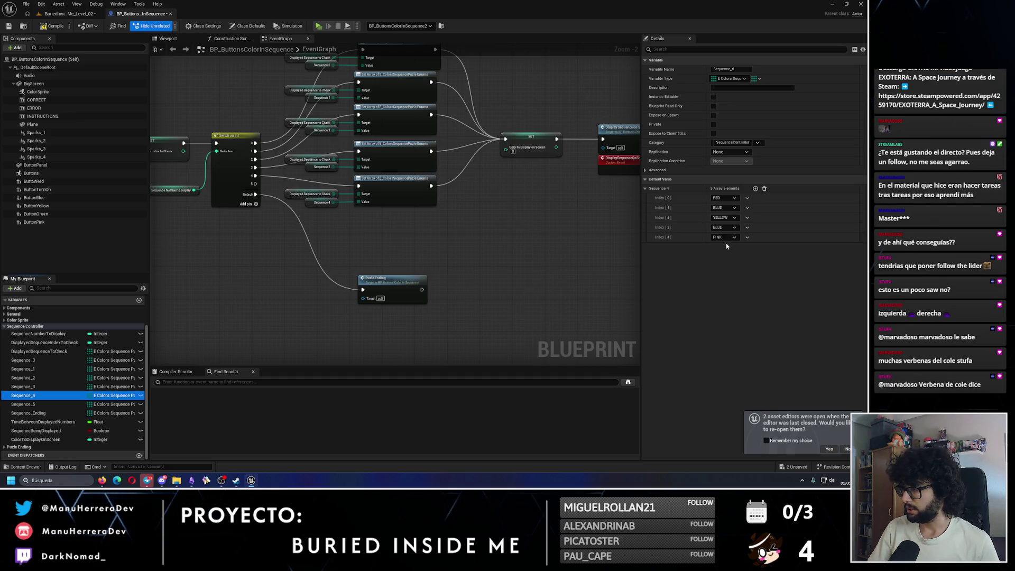
{"action": "left_click", "coordinate": [725, 228]}
{"action": "left_click", "coordinate": [724, 235]}
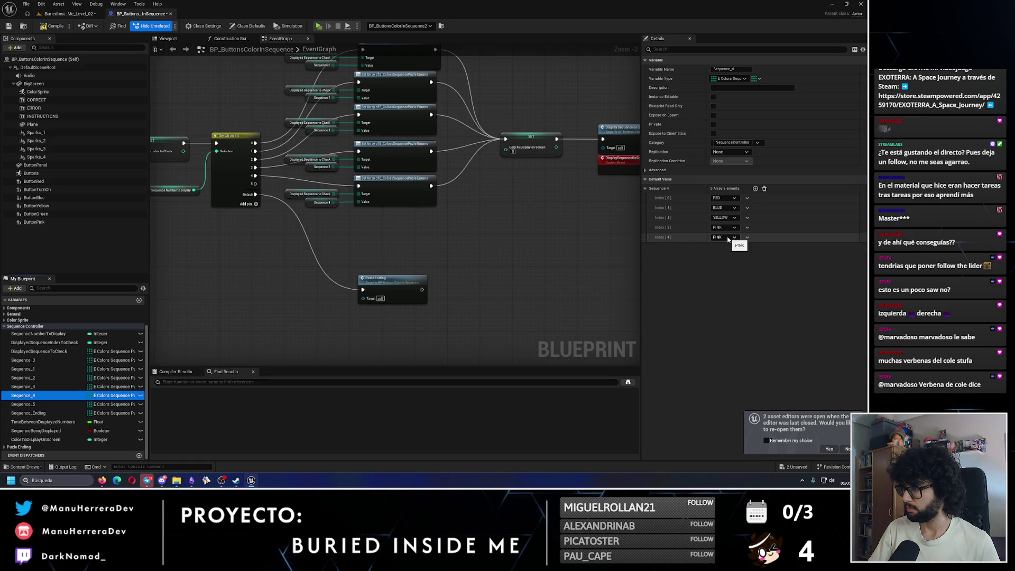
{"action": "left_click", "coordinate": [728, 237]}
{"action": "left_click", "coordinate": [722, 256]}
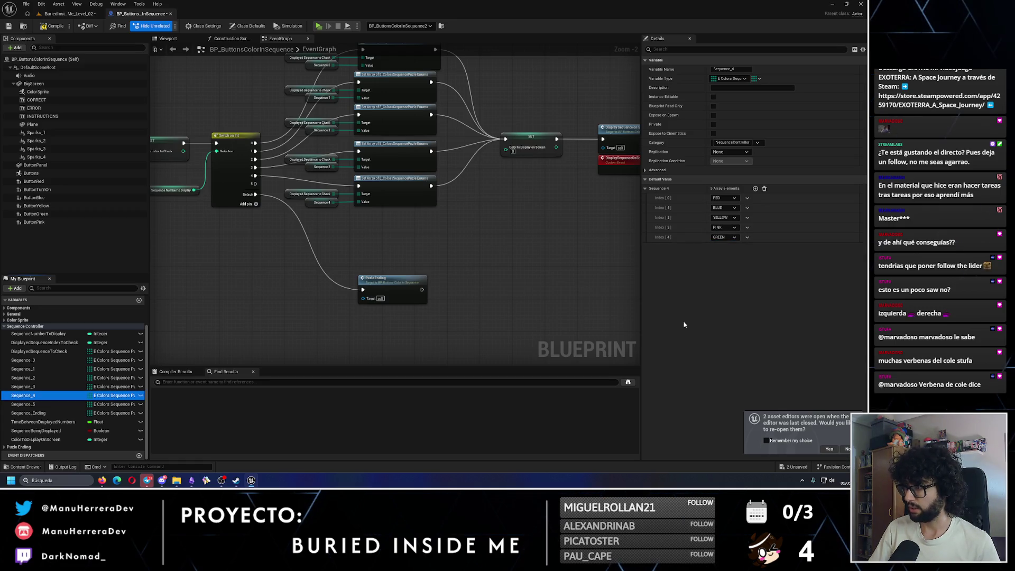
{"action": "left_click", "coordinate": [60, 405]}
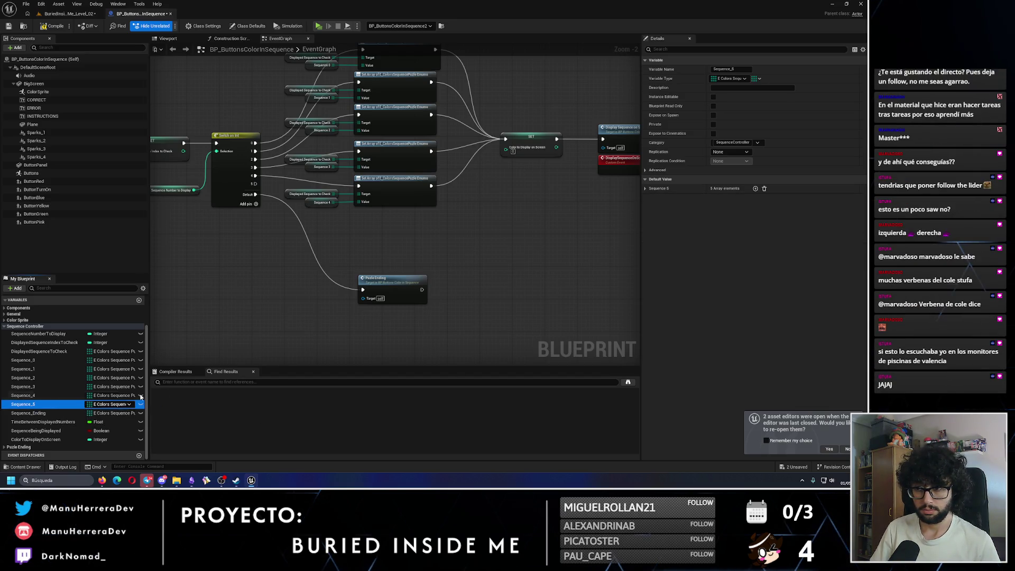
Step: Paste another Set Array node and wire Switch on Int pin 5 into it
{"action": "left_click", "coordinate": [442, 234]}
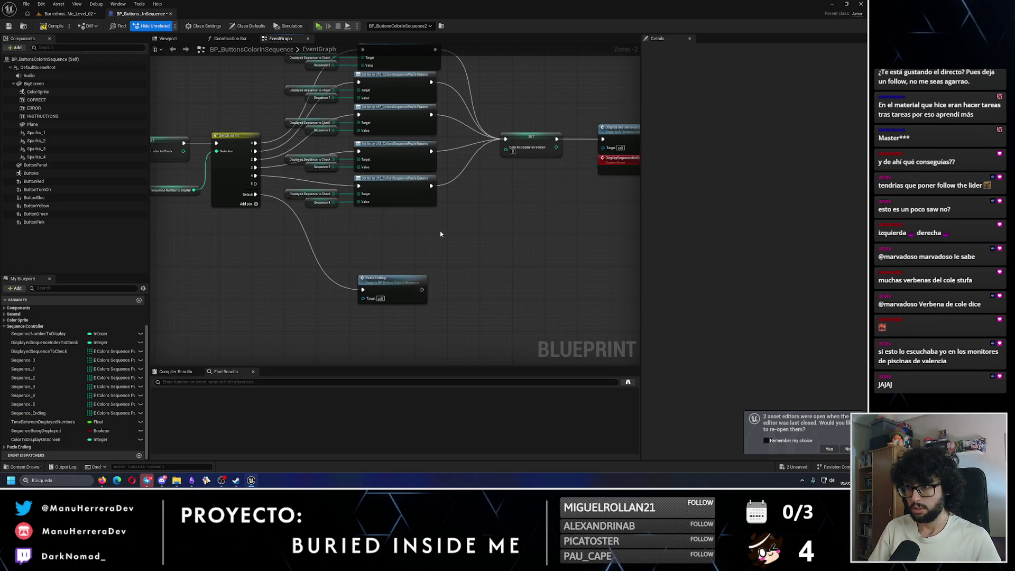
{"action": "key", "text": "ctrl+v"}
{"action": "mouse_move", "coordinate": [507, 227]}
{"action": "left_mouse_down"}
{"action": "mouse_move", "coordinate": [384, 226]}
{"action": "mouse_move", "coordinate": [499, 197]}
{"action": "mouse_move", "coordinate": [526, 154]}
{"action": "mouse_move", "coordinate": [505, 138]}
{"action": "left_mouse_up"}
{"action": "left_click_drag", "start_coordinate": [248, 184], "coordinate": [359, 229]}
{"action": "left_click", "coordinate": [504, 317]}
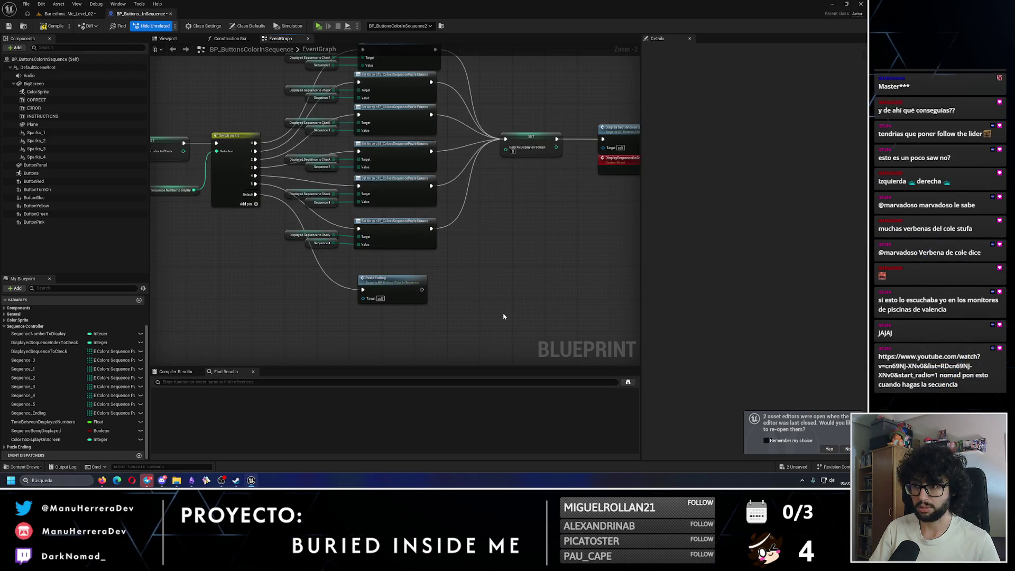
Step: Replace the copied Sequence 4 getter with a Sequence_5 getter feeding the last Set Array value
{"action": "left_click", "coordinate": [322, 243]}
{"action": "key", "text": "Delete"}
{"action": "left_click_drag", "start_coordinate": [34, 403], "coordinate": [314, 255]}
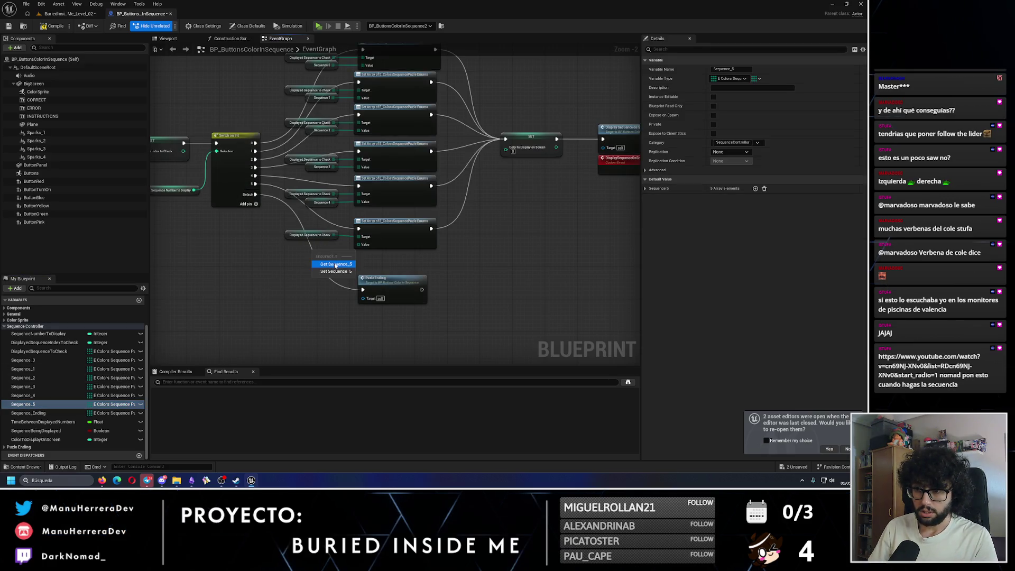
{"action": "left_click", "coordinate": [335, 265]}
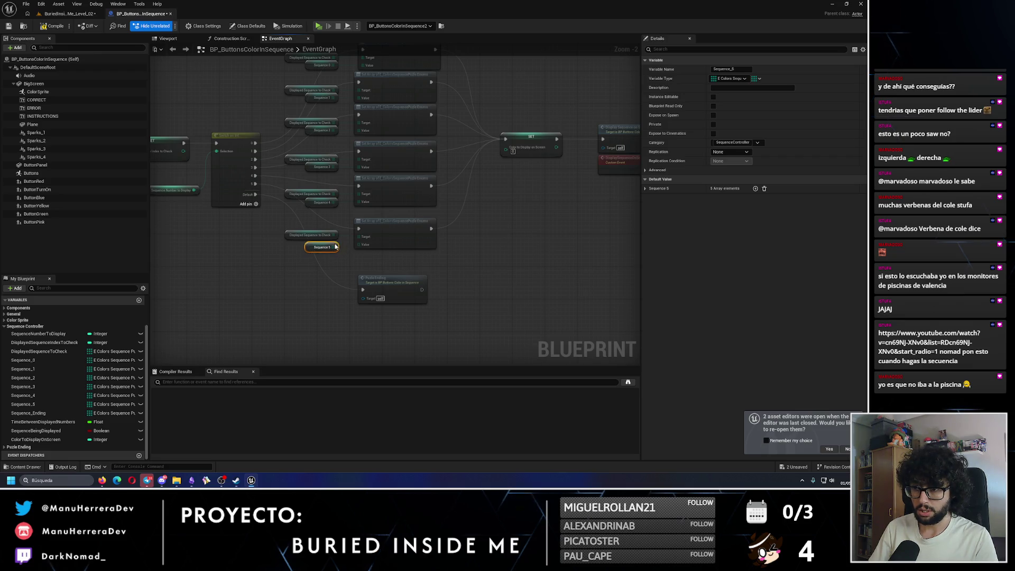
{"action": "mouse_move", "coordinate": [336, 247]}
{"action": "left_mouse_down"}
{"action": "mouse_move", "coordinate": [360, 244]}
{"action": "mouse_move", "coordinate": [322, 244]}
{"action": "left_mouse_up"}
{"action": "left_click", "coordinate": [442, 268]}
{"action": "left_click", "coordinate": [526, 295]}
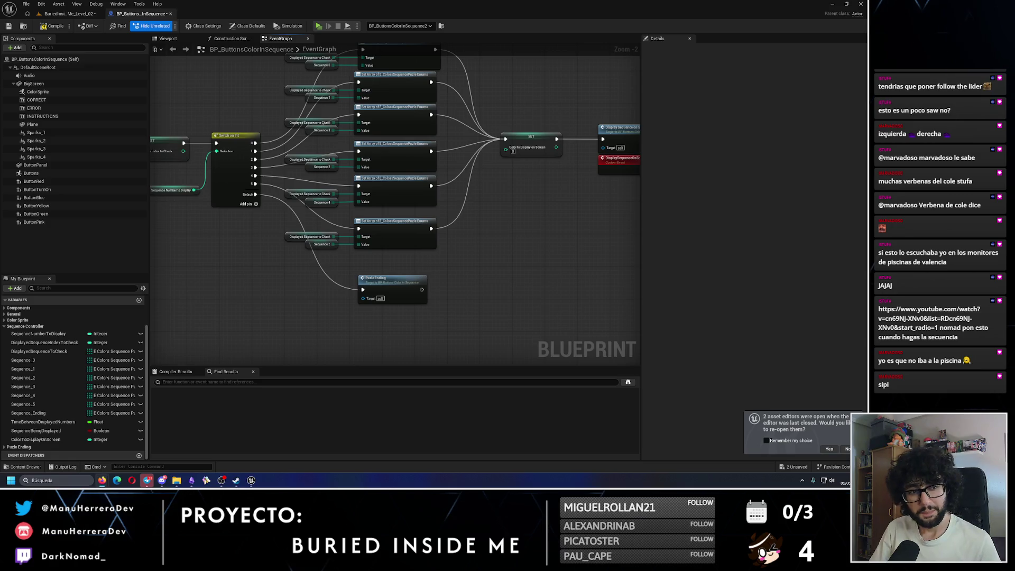
{"action": "left_click", "coordinate": [42, 406]}
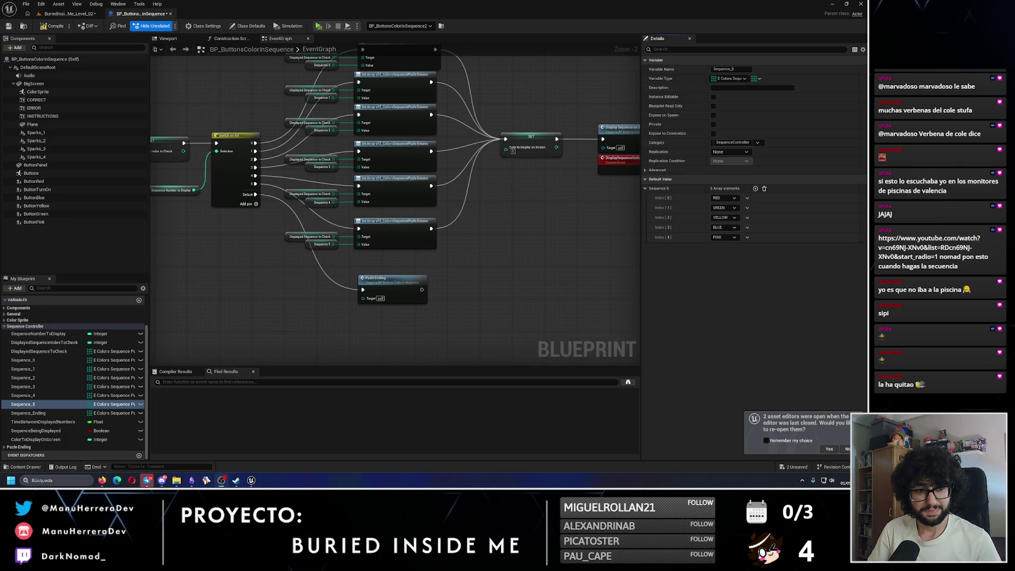
Step: Open the Windows quick settings panel from the system tray
{"action": "left_click", "coordinate": [825, 480]}
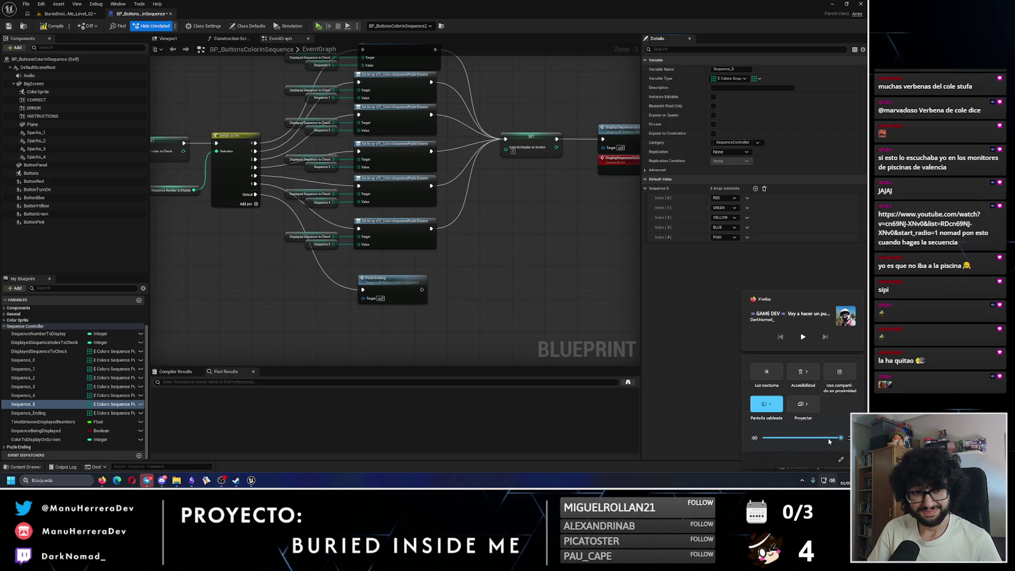
Step: Lower the system volume from 78 to 55 and close the quick settings panel
{"action": "left_click_drag", "start_coordinate": [830, 441], "coordinate": [804, 443]}
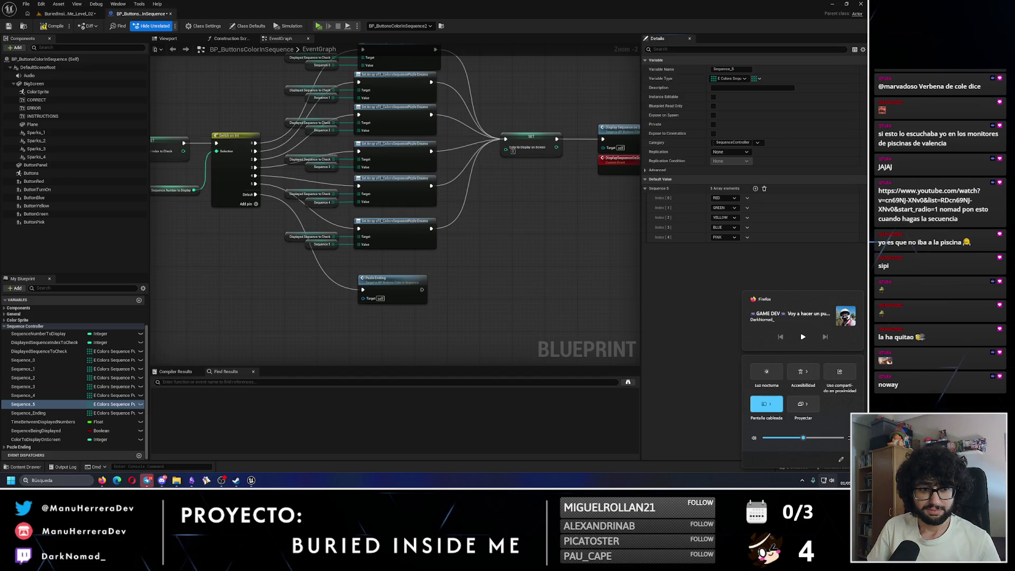
{"action": "key", "text": "Escape"}
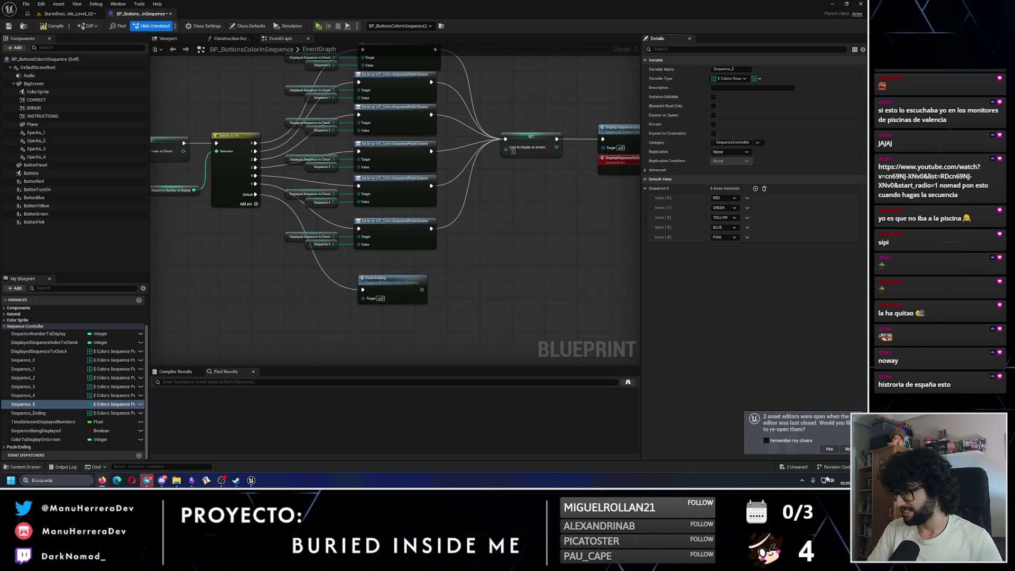
{"action": "left_click", "coordinate": [828, 481]}
{"action": "mouse_move", "coordinate": [825, 442]}
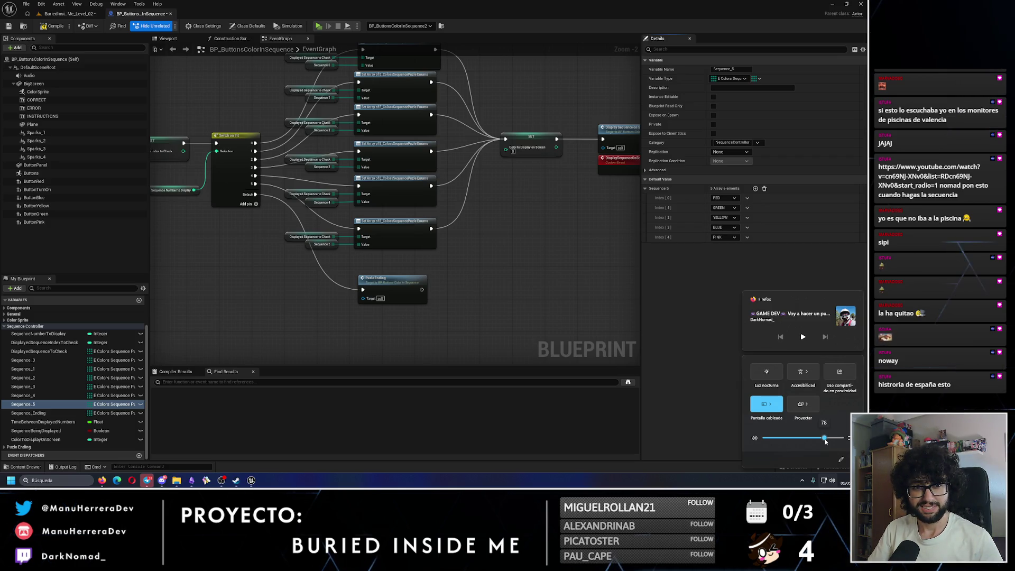
{"action": "left_click_drag", "start_coordinate": [826, 442], "coordinate": [805, 442]}
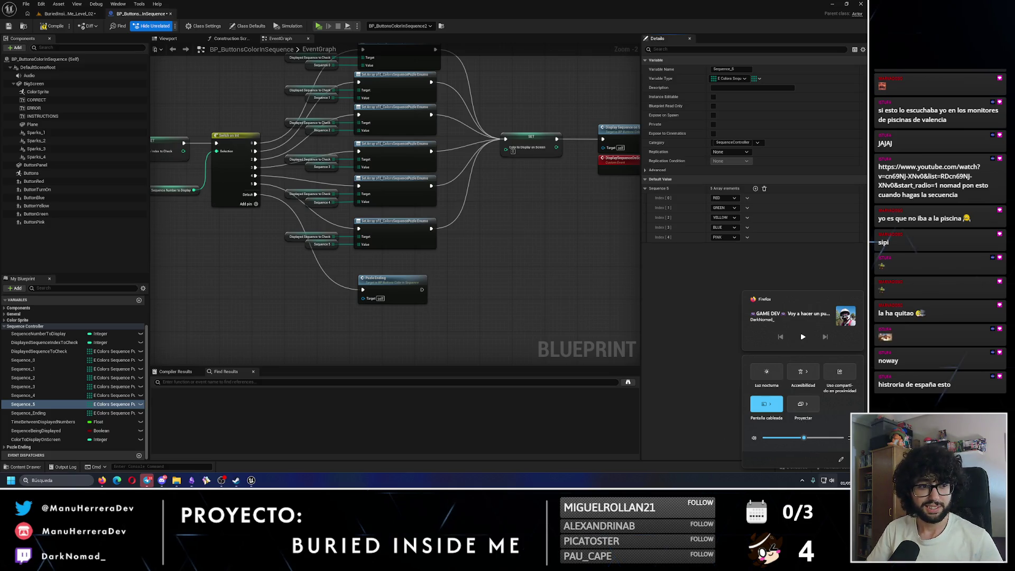
{"action": "key", "text": "Escape"}
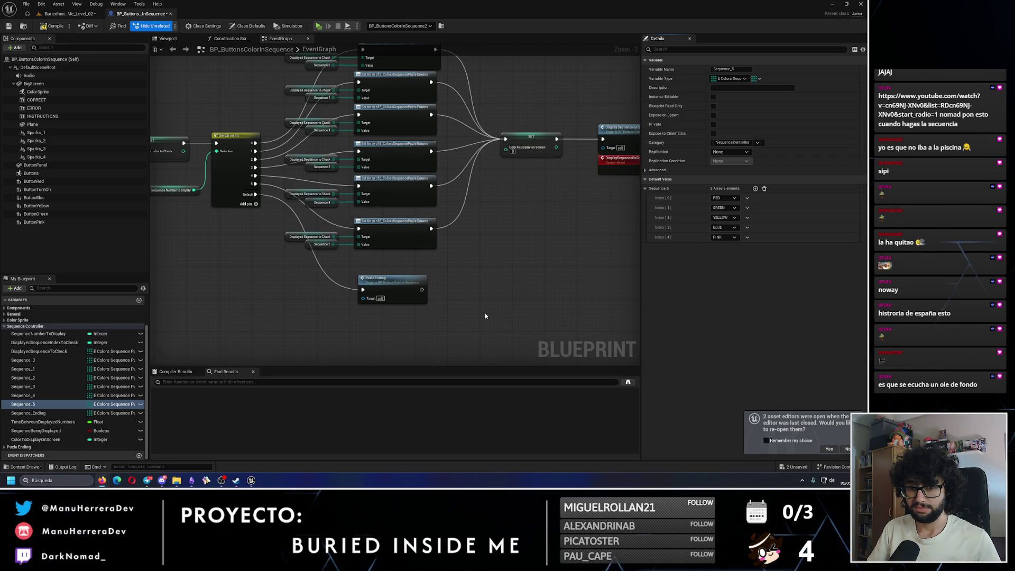
{"action": "left_click_drag", "start_coordinate": [392, 282], "coordinate": [388, 274]}
Step: Add a sixth entry, BLUE, to Sequence_5's default colours and save the blueprint
{"action": "left_click", "coordinate": [39, 405]}
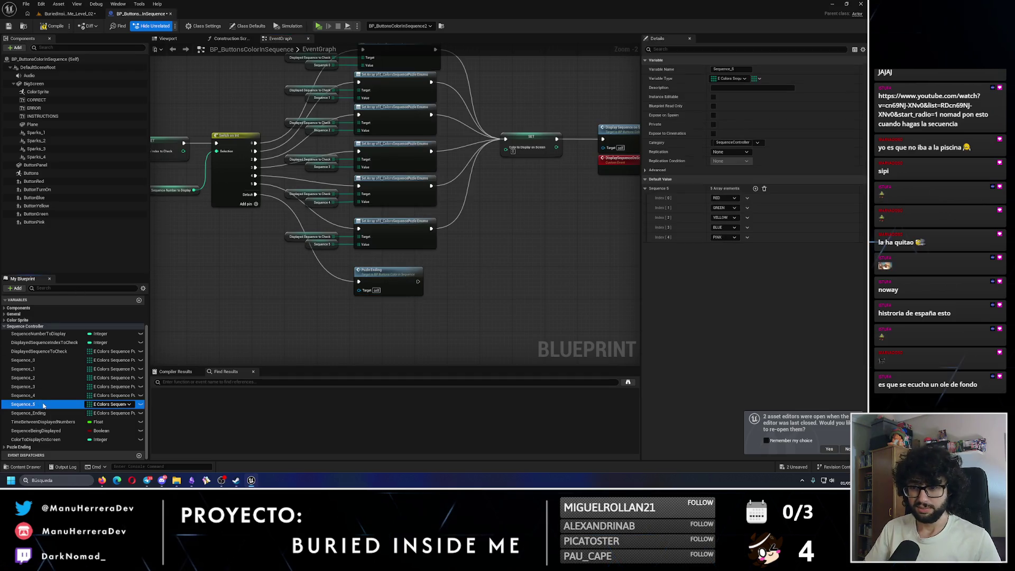
{"action": "left_click", "coordinate": [755, 188]}
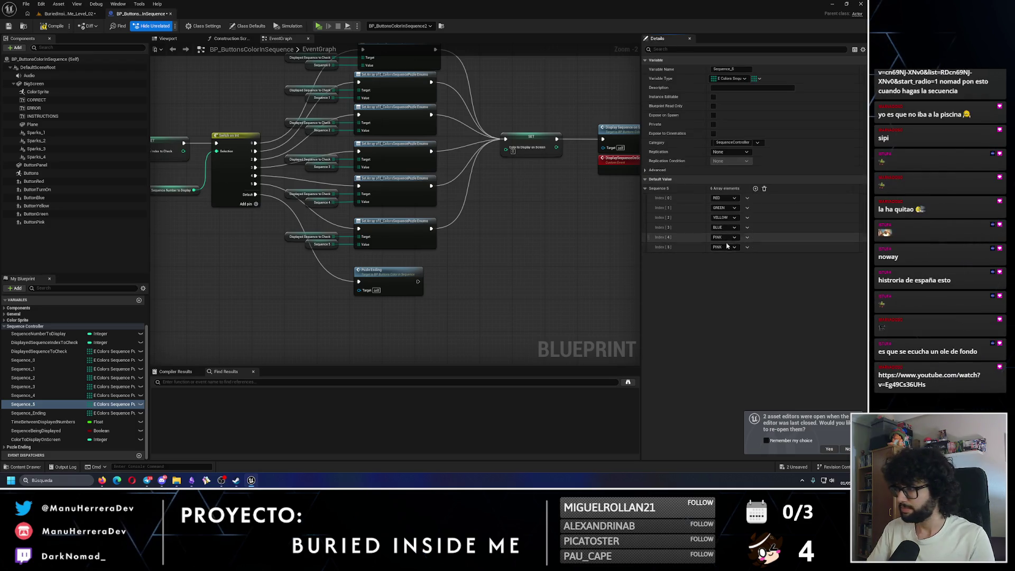
{"action": "left_click", "coordinate": [731, 247]}
{"action": "left_click", "coordinate": [728, 267]}
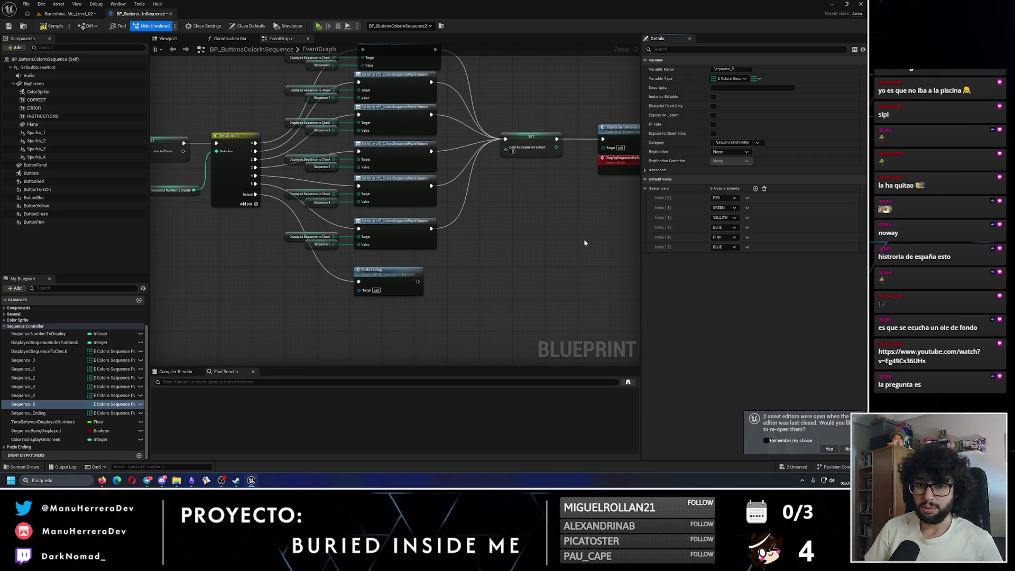
{"action": "left_click", "coordinate": [9, 27]}
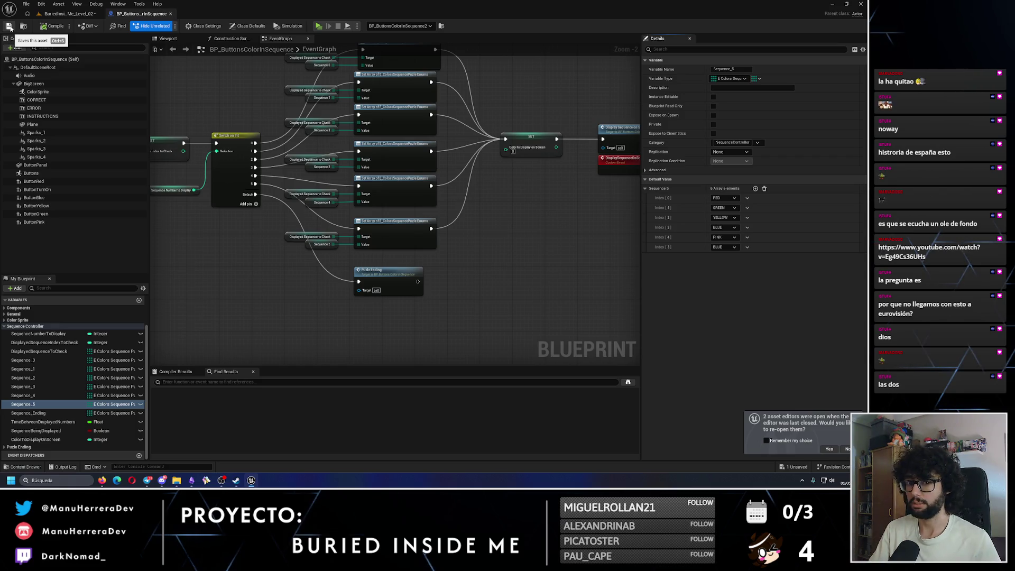
Step: Save the blueprint and the level, then start a play-test from the level editor
{"action": "left_click", "coordinate": [9, 27]}
{"action": "left_click", "coordinate": [69, 13]}
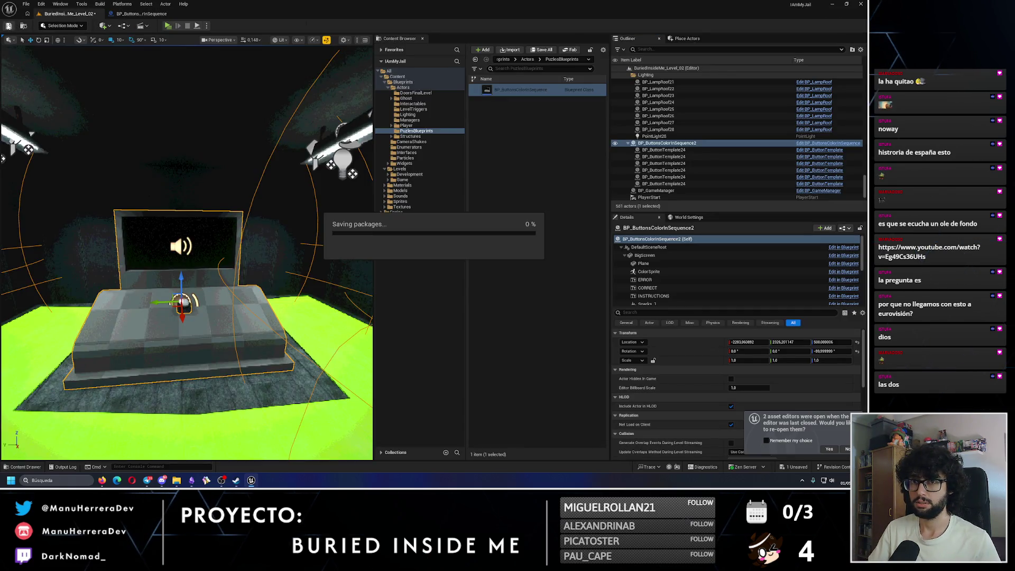
{"action": "key", "text": "ctrl+s"}
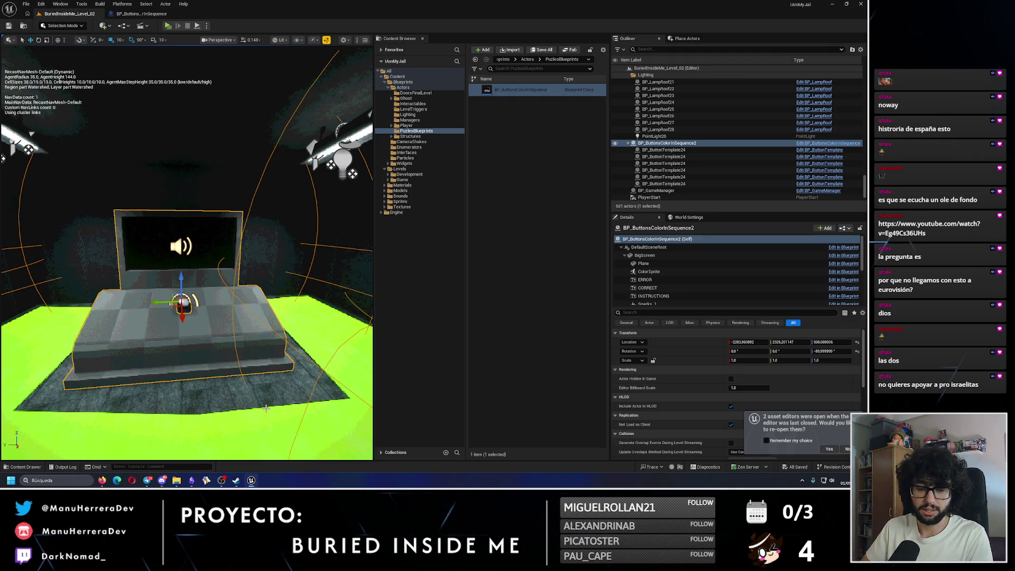
{"action": "left_click", "coordinate": [168, 26]}
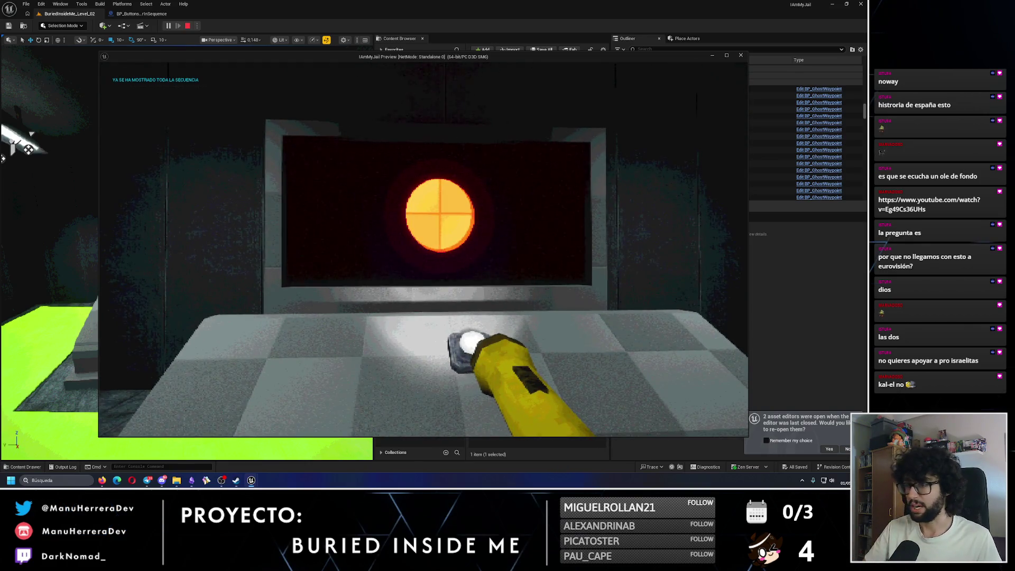
Step: Press the red wall button, move through the wall vent, and return to the console
{"action": "key", "text": "shift+w"}
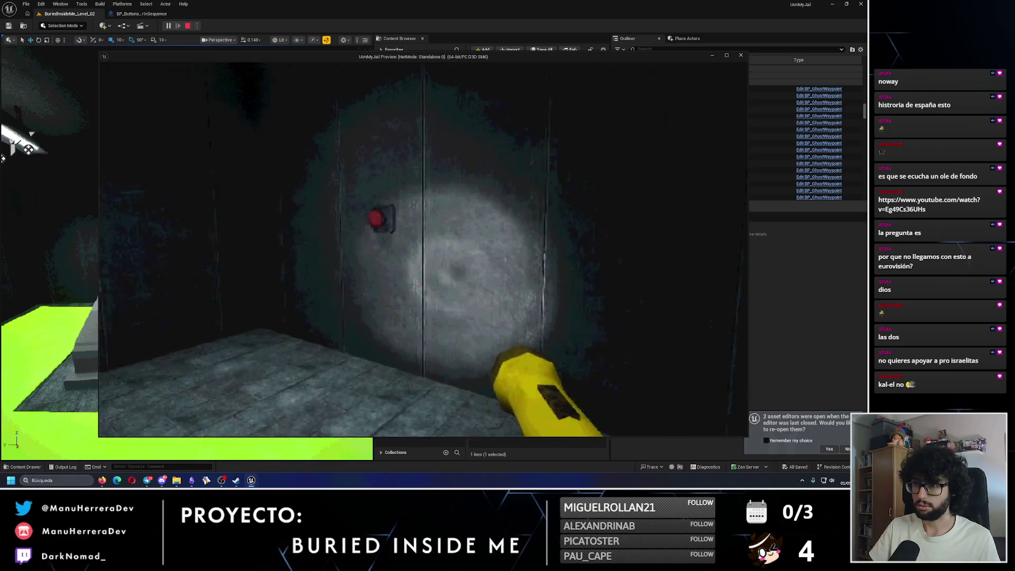
{"action": "key", "text": "e"}
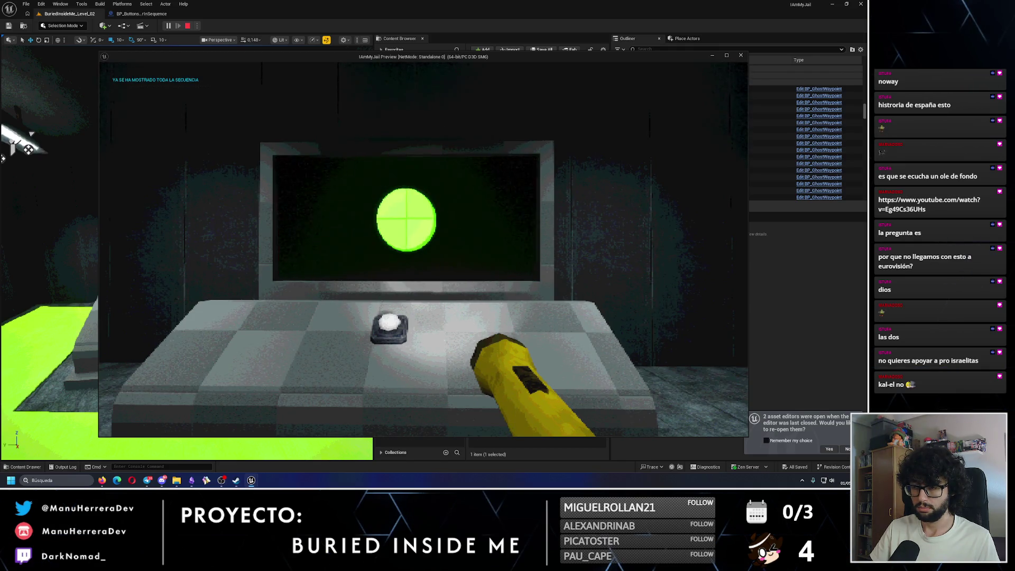
{"action": "key", "text": "shift+w"}
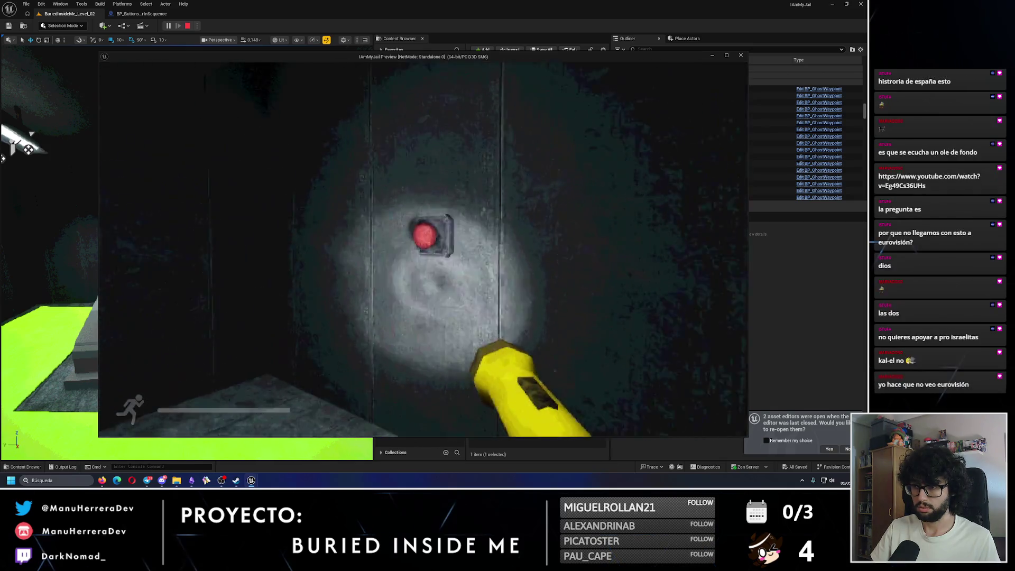
{"action": "key", "text": "e"}
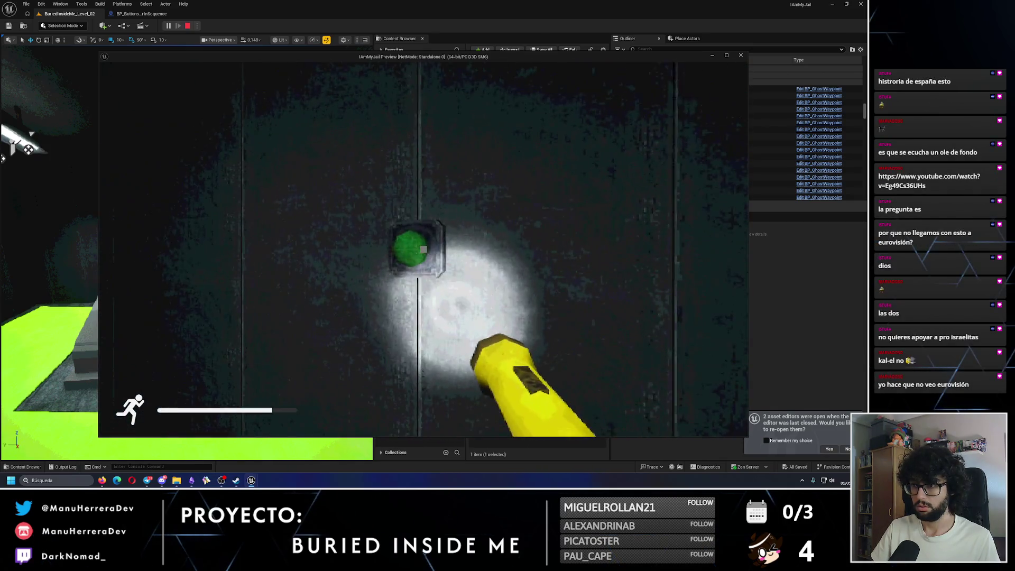
{"action": "key", "text": "s"}
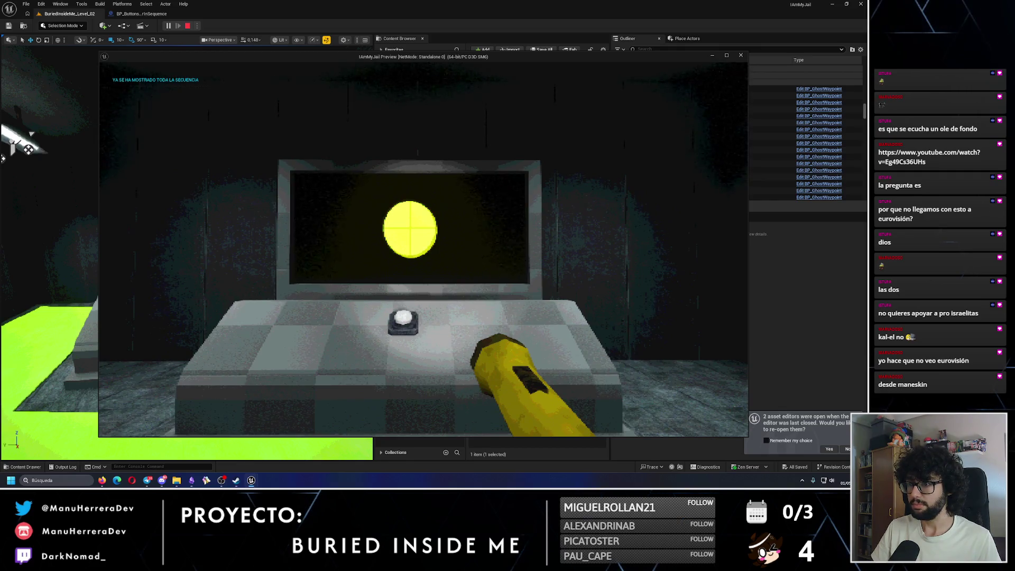
{"action": "key", "text": "shift+w"}
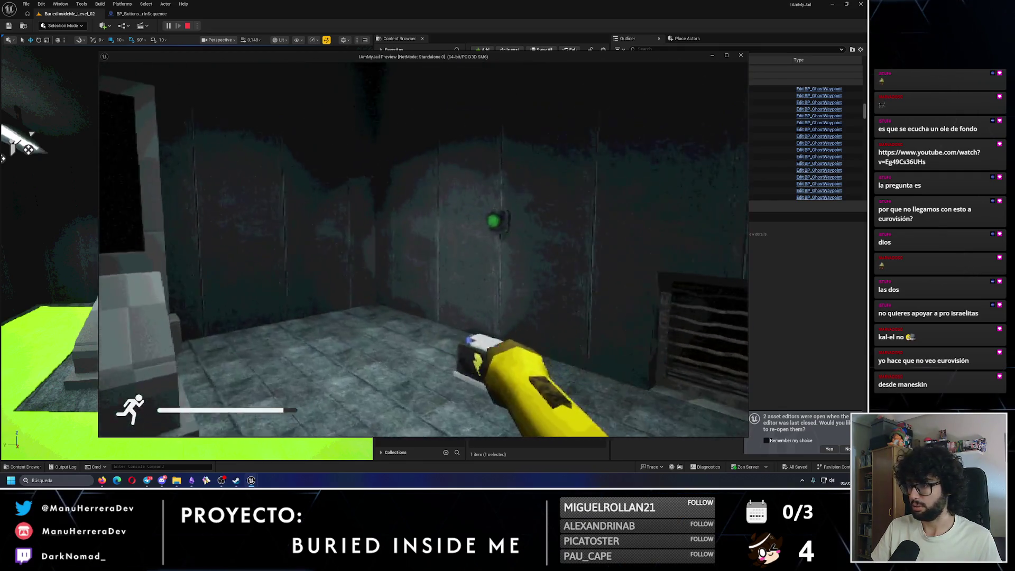
{"action": "key", "text": "w"}
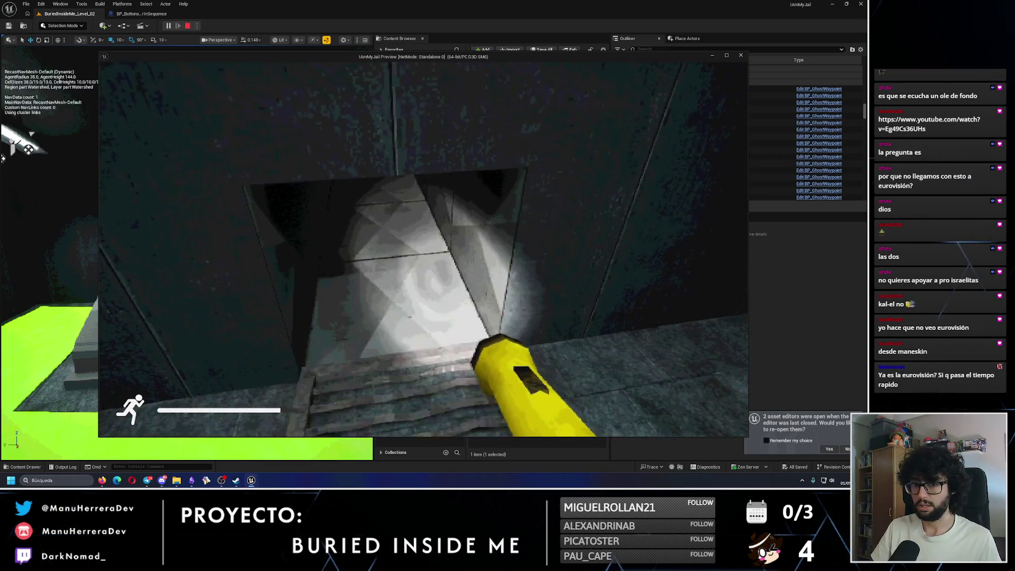
{"action": "key", "text": "w"}
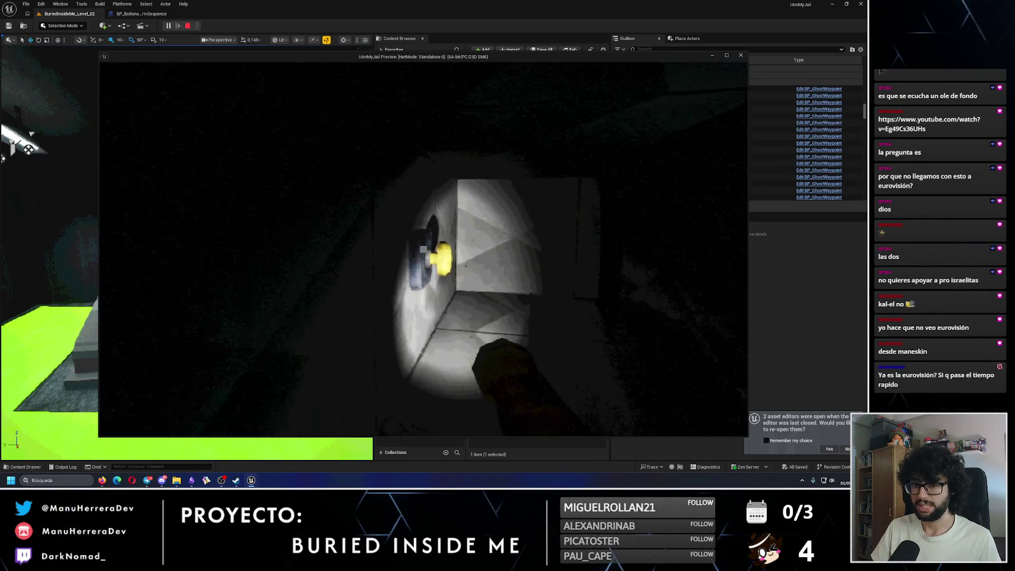
{"action": "key", "text": "s"}
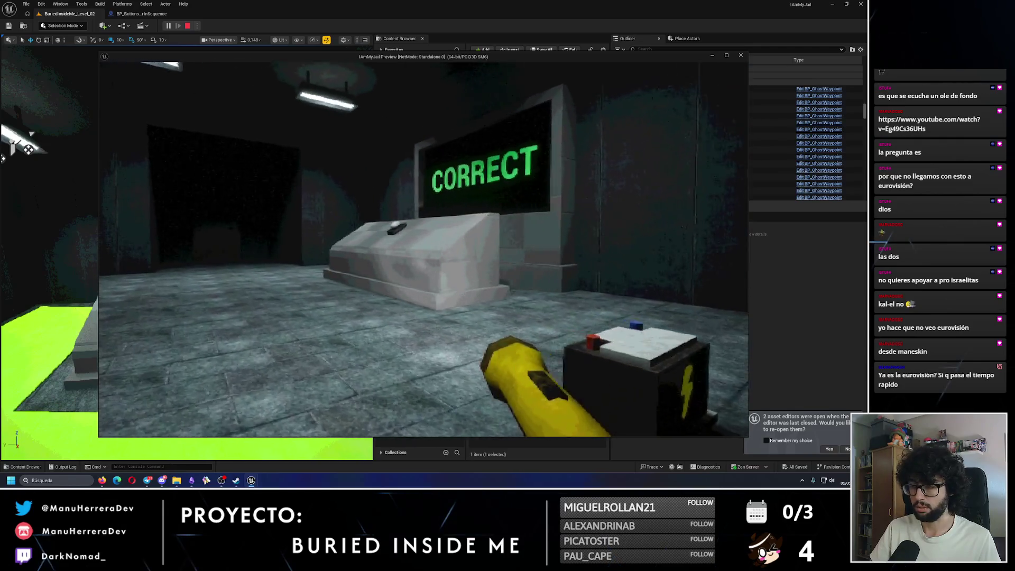
{"action": "key", "text": "w"}
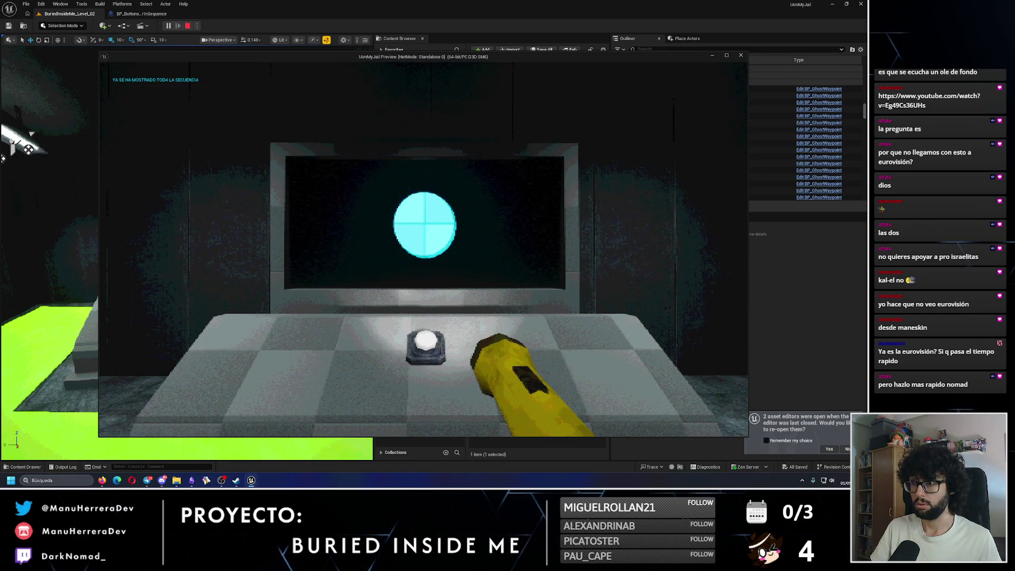
Step: Open the corridor wall box for the cyan button and reach the yellow switch via the duct
{"action": "key", "text": "shift+w"}
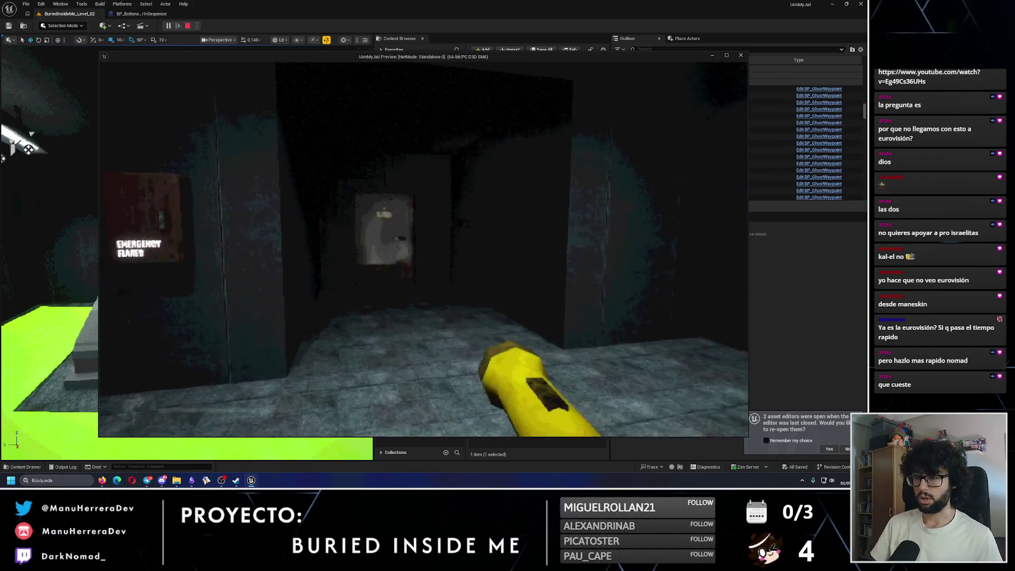
{"action": "key", "text": "w"}
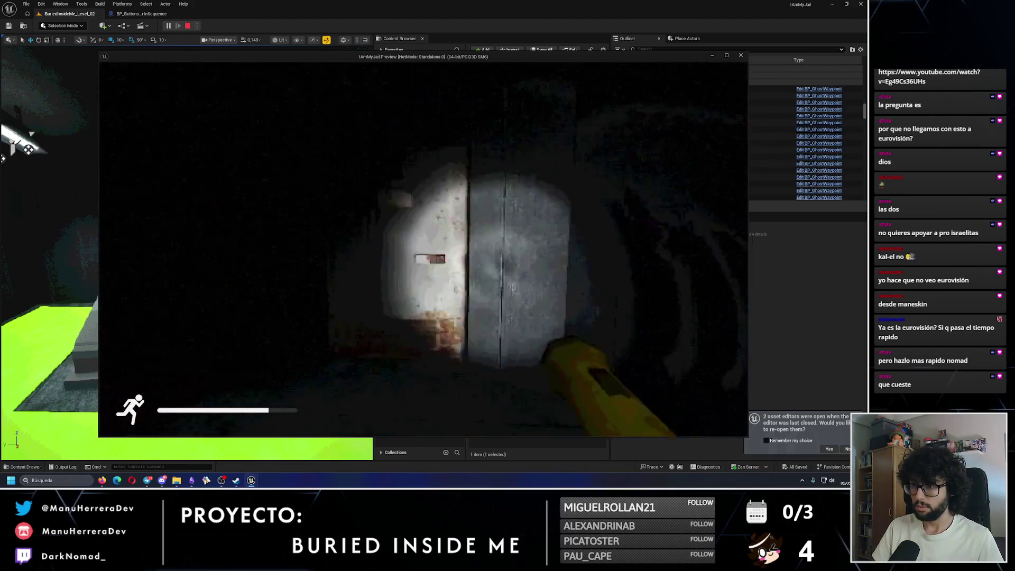
{"action": "key", "text": "w"}
{"action": "key", "text": "e"}
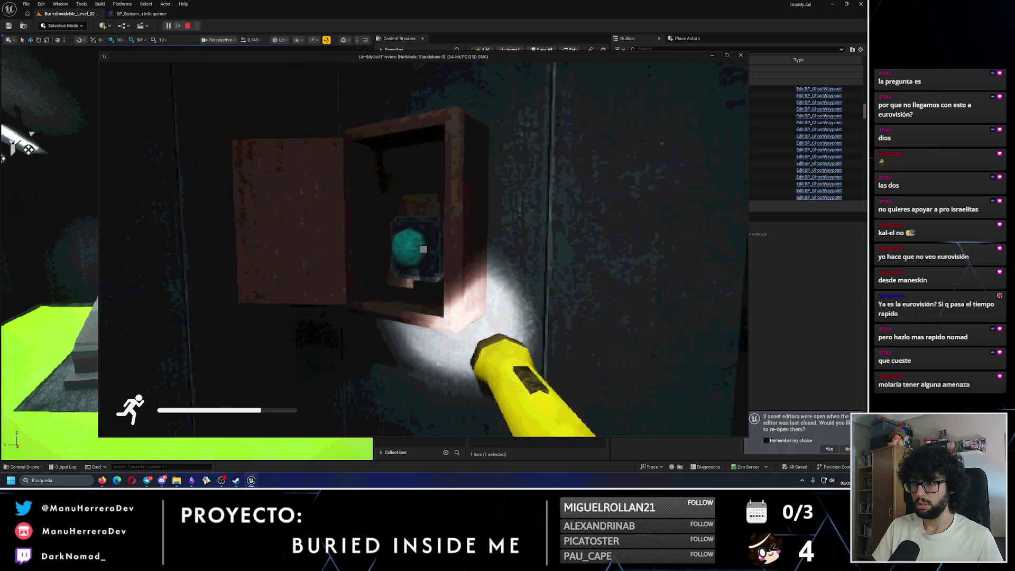
{"action": "key", "text": "shift+w"}
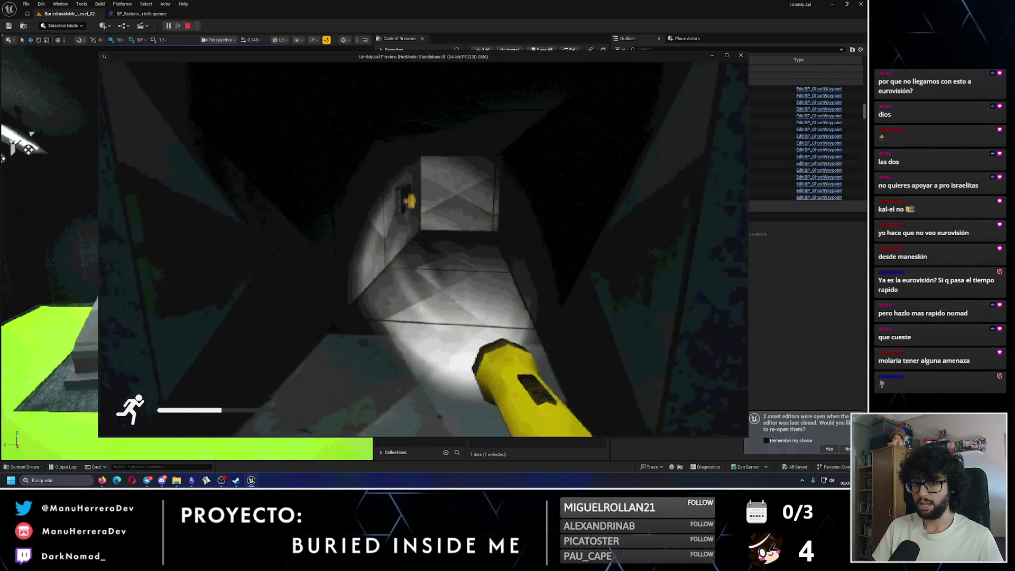
{"action": "key", "text": "w"}
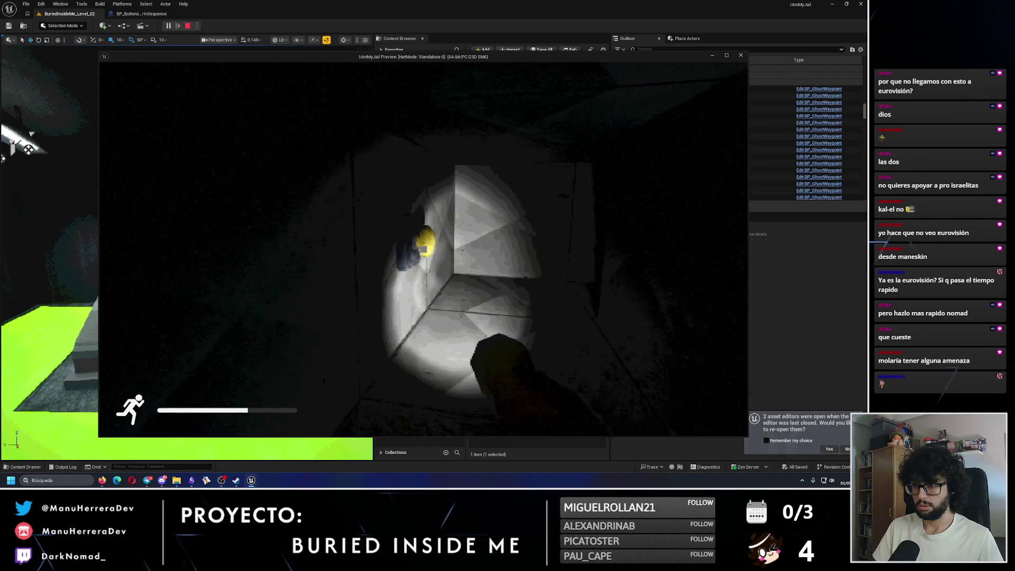
{"action": "key", "text": "e"}
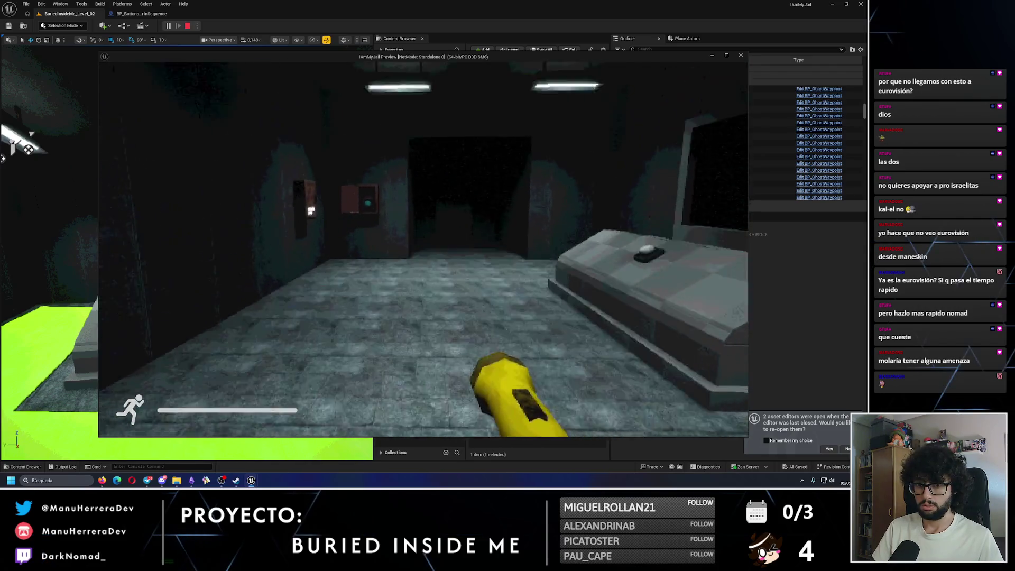
{"action": "key", "text": "shift+w"}
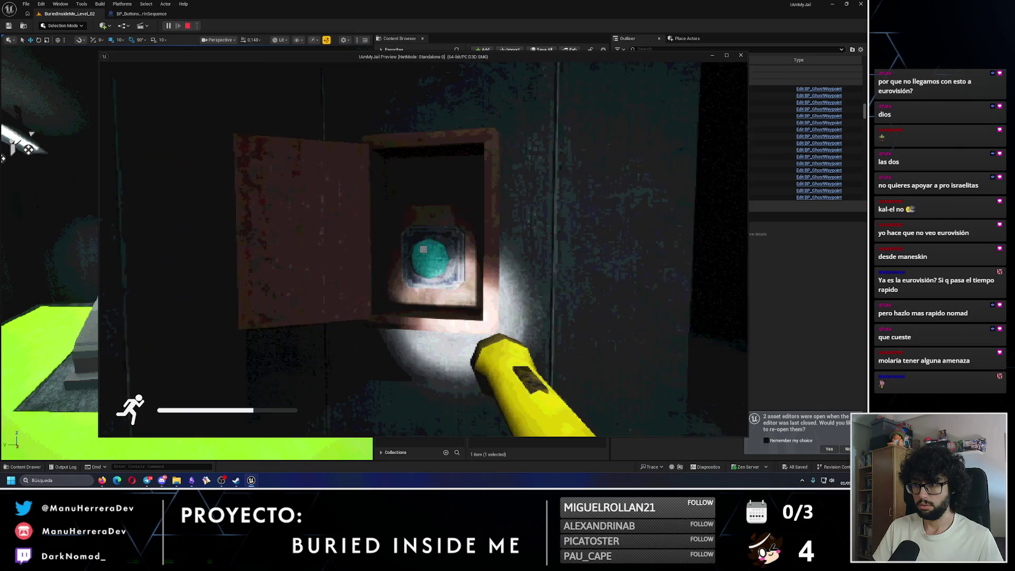
{"action": "key", "text": "w"}
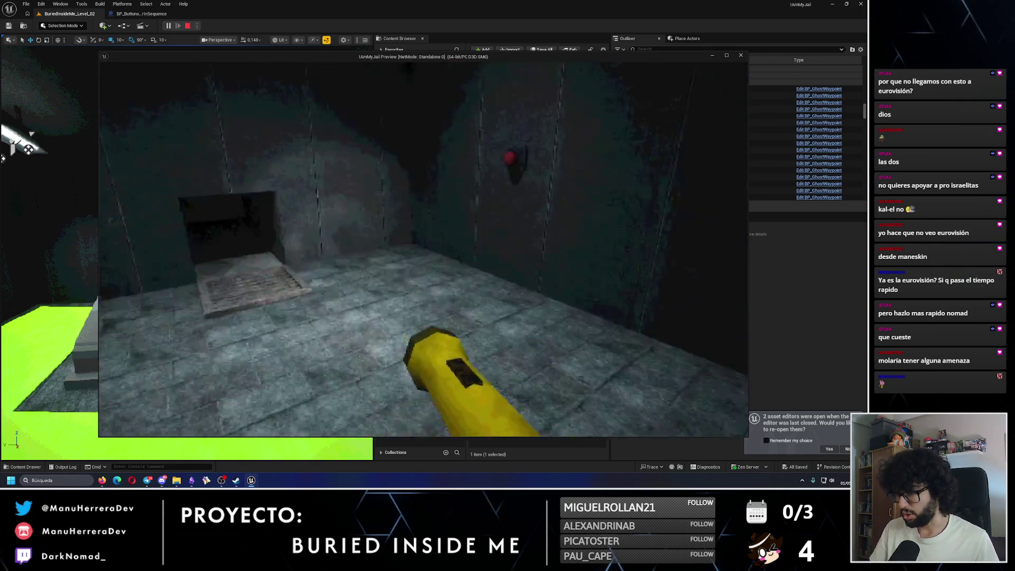
Step: Walk back through the tunnel and corridor to the console, which now reads CORRECT
{"action": "key", "text": "shift+w"}
{"action": "key", "text": "shift+w"}
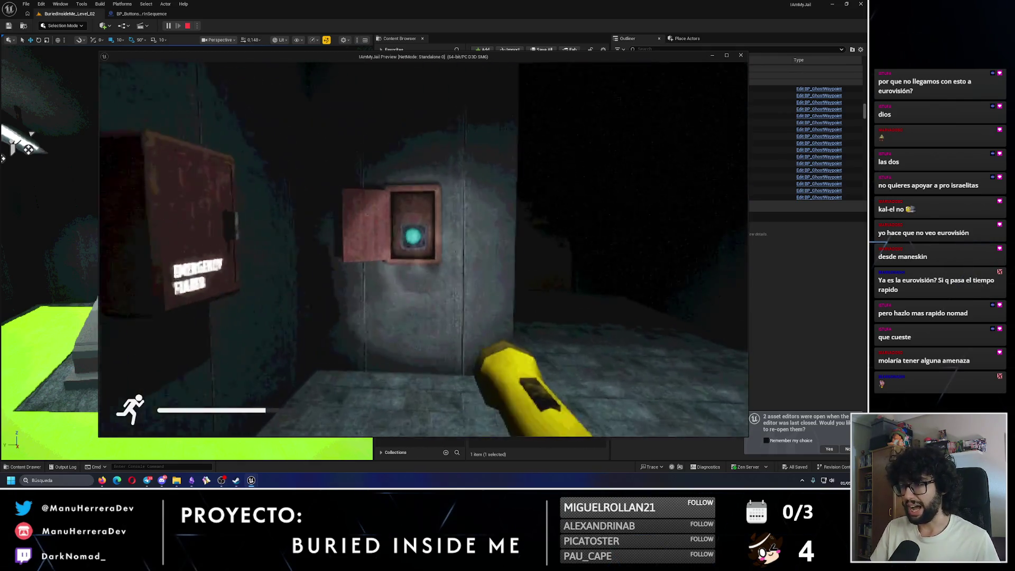
{"action": "key", "text": "shift+w"}
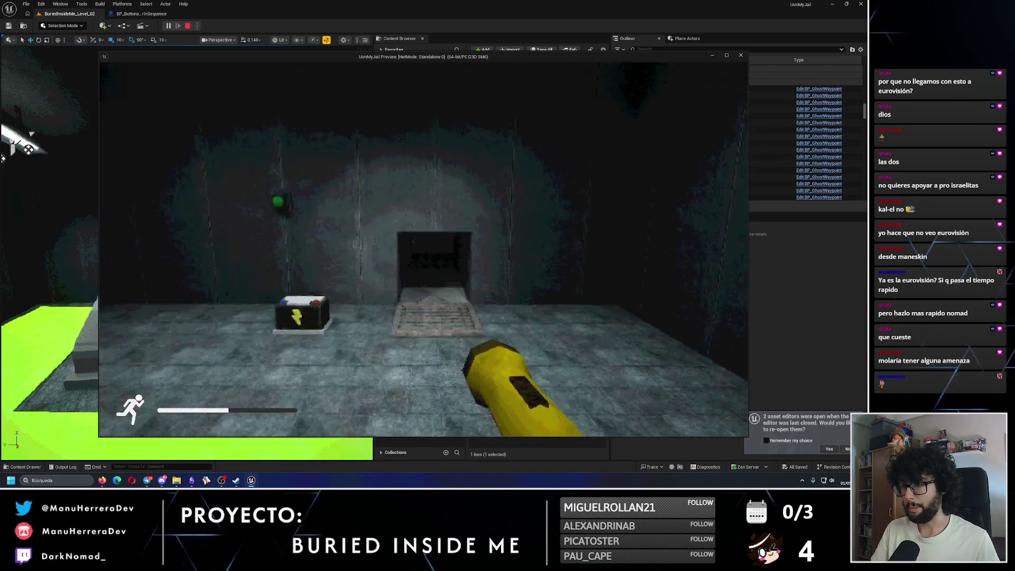
{"action": "key", "text": "w"}
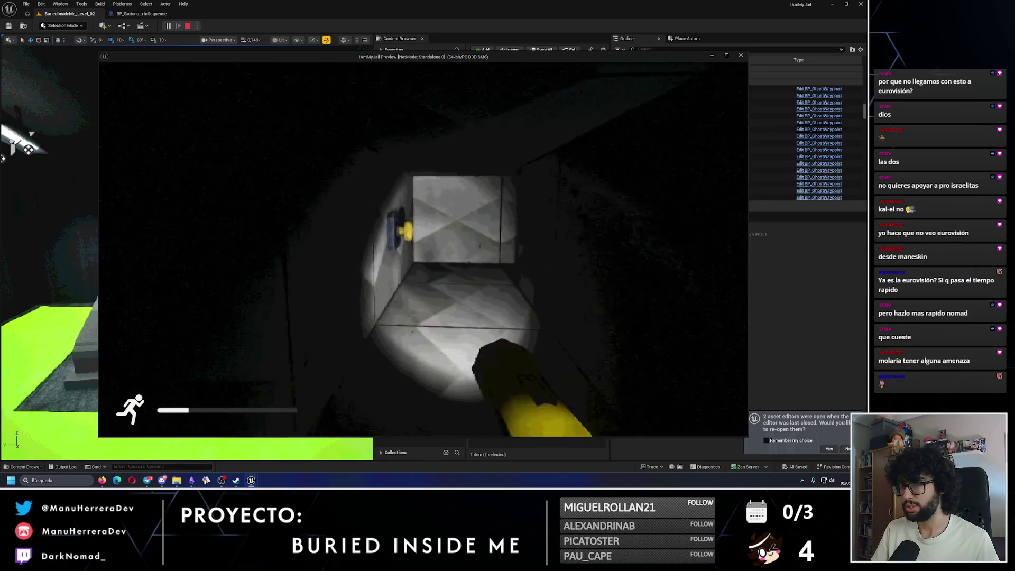
{"action": "key", "text": "w"}
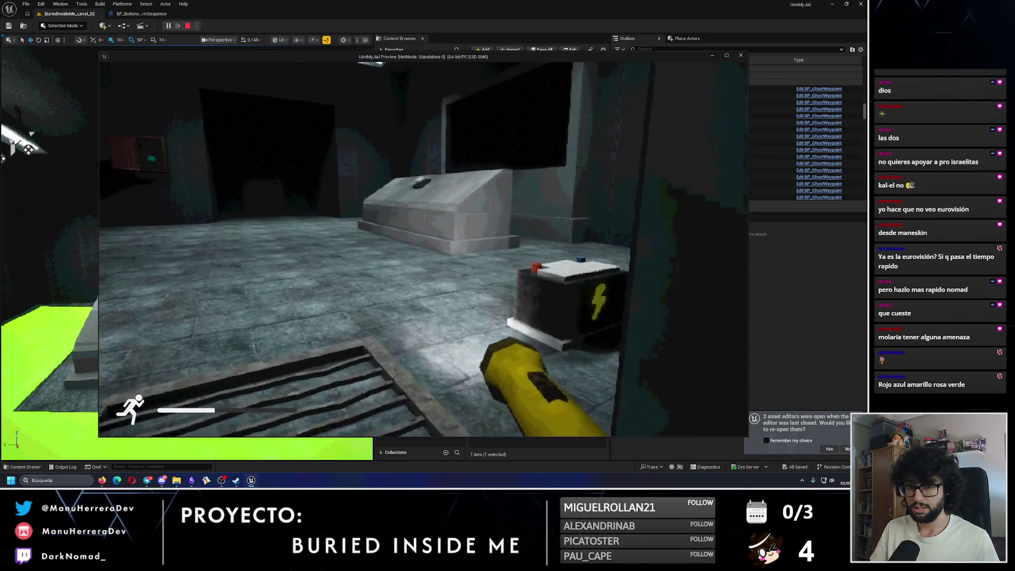
{"action": "key", "text": "shift+w"}
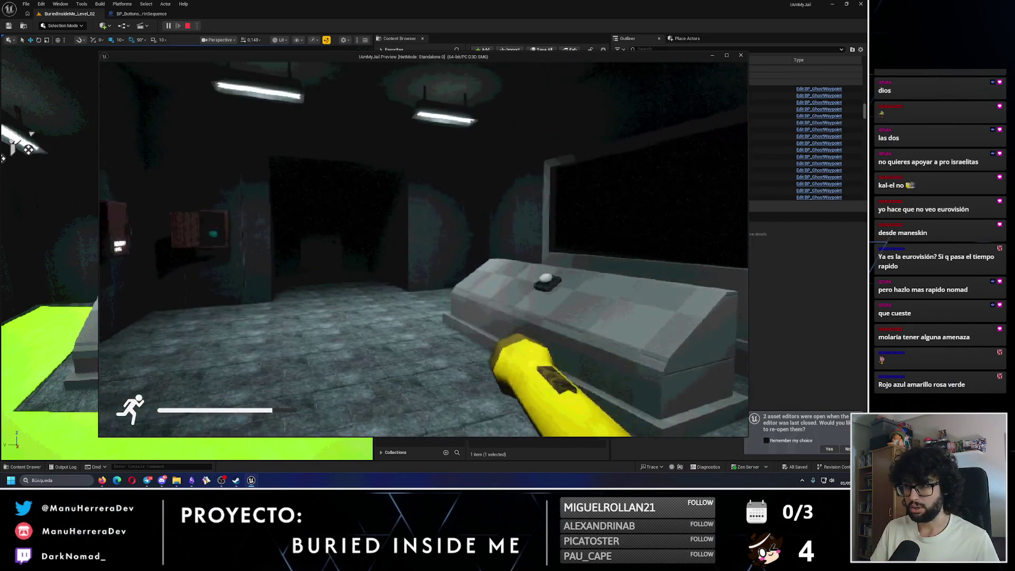
{"action": "key", "text": "shift+w"}
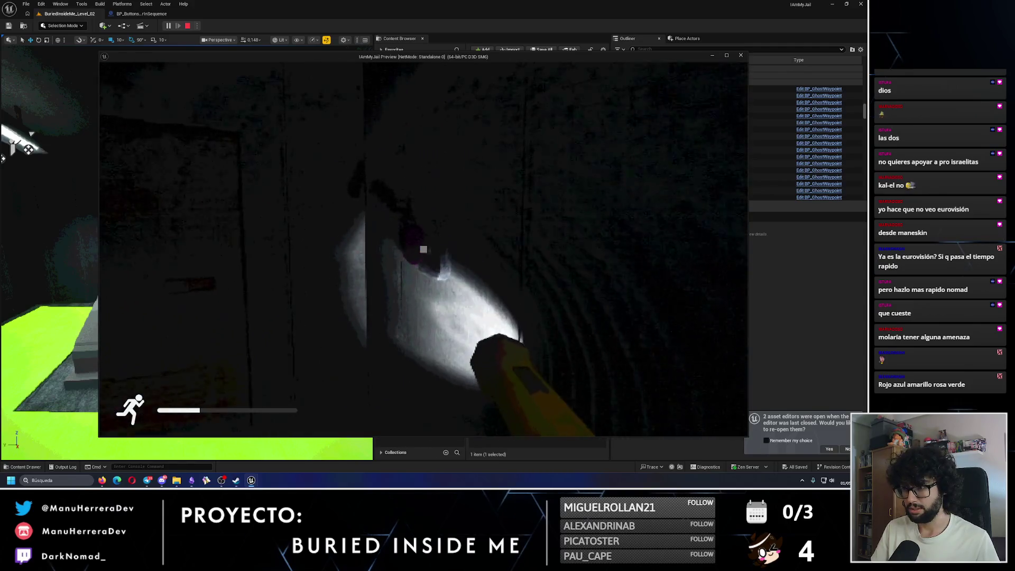
{"action": "key", "text": "w"}
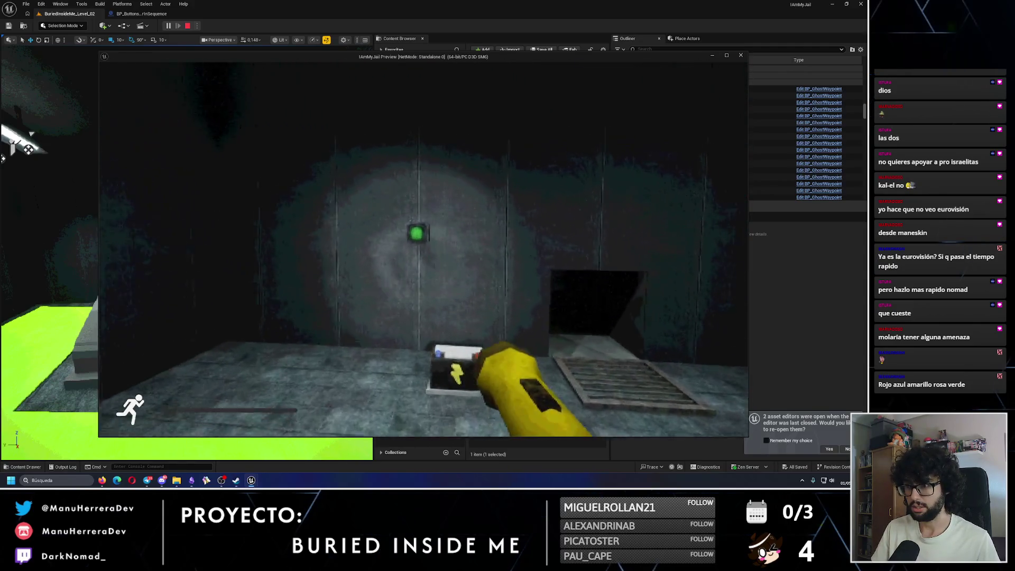
{"action": "key", "text": "w"}
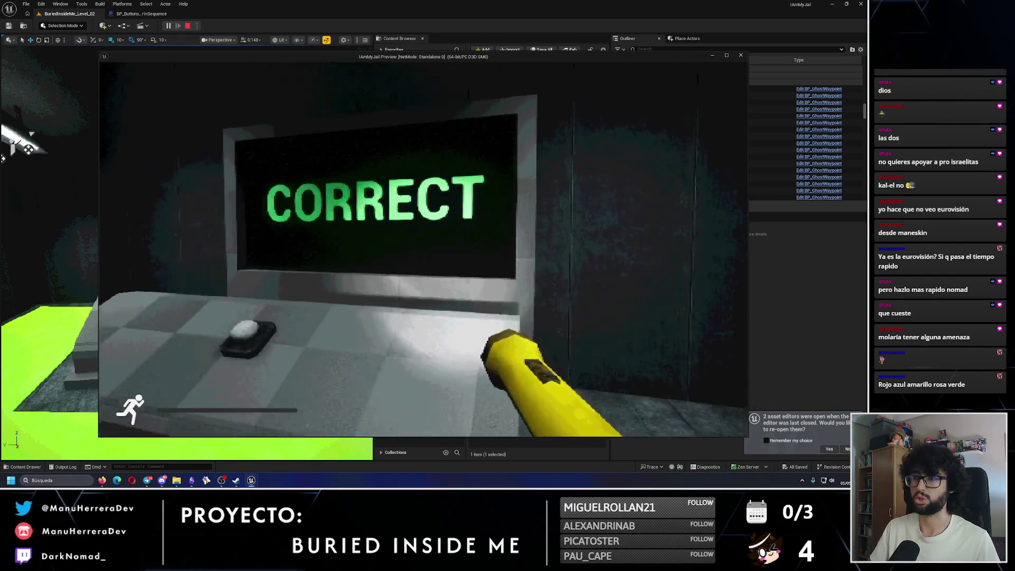
{"action": "key", "text": "w"}
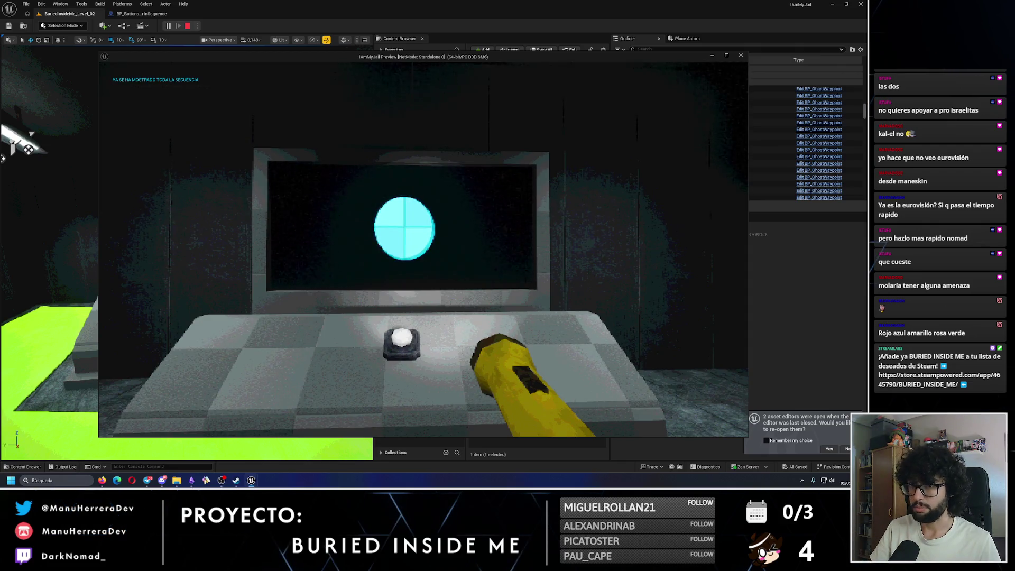
Step: Hit the cyan, yellow and pink buttons, check the console, then stop the preview
{"action": "key", "text": "shift+w"}
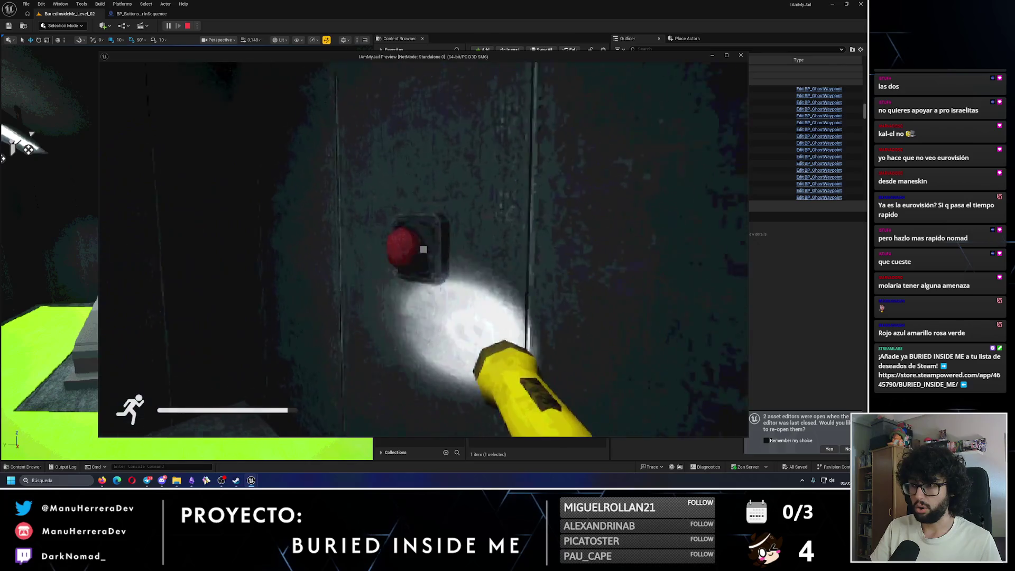
{"action": "key", "text": "shift+w"}
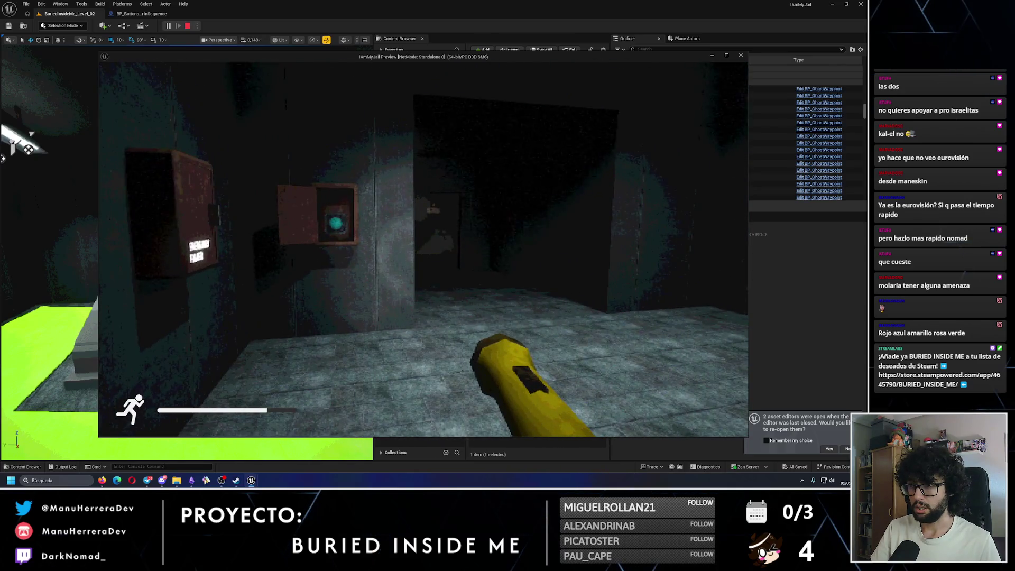
{"action": "key", "text": "shift+w"}
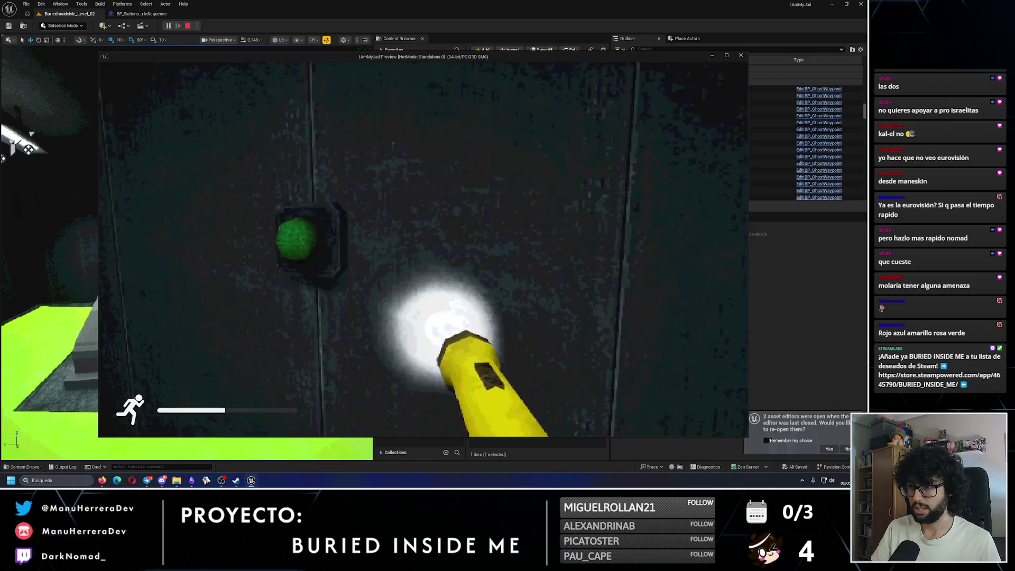
{"action": "key", "text": "w"}
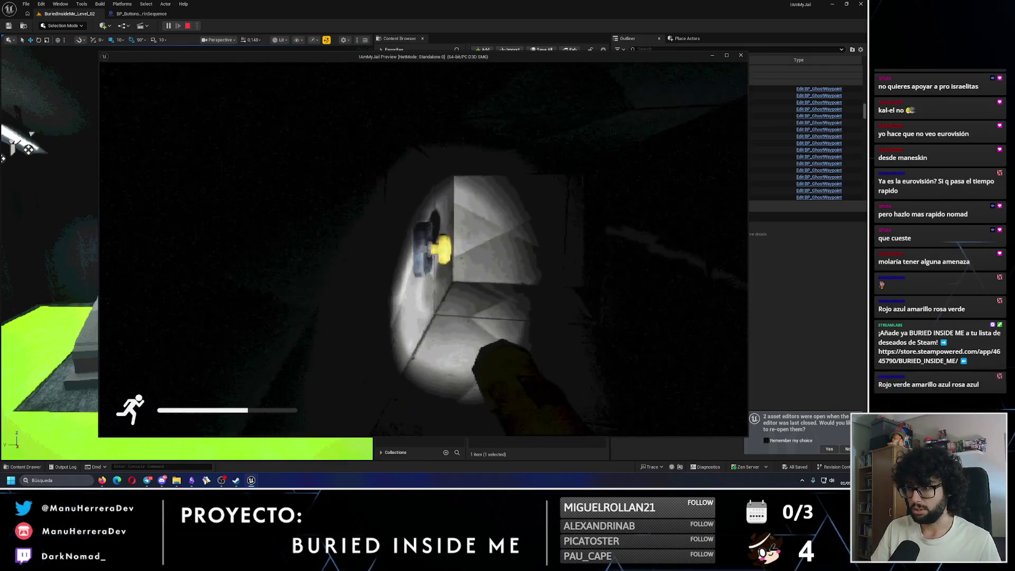
{"action": "key", "text": "f"}
{"action": "key", "text": "f"}
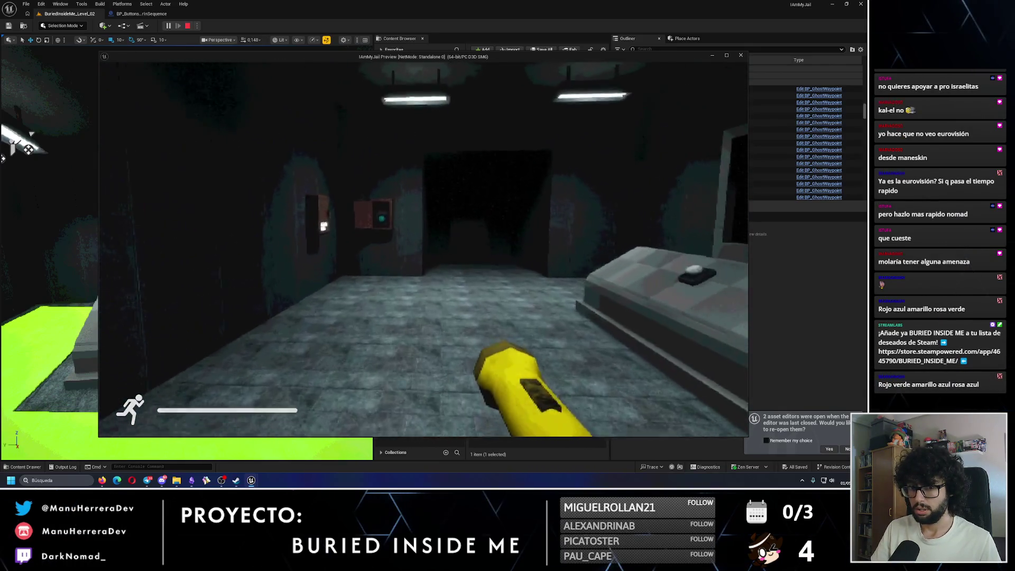
{"action": "key", "text": "shift+w"}
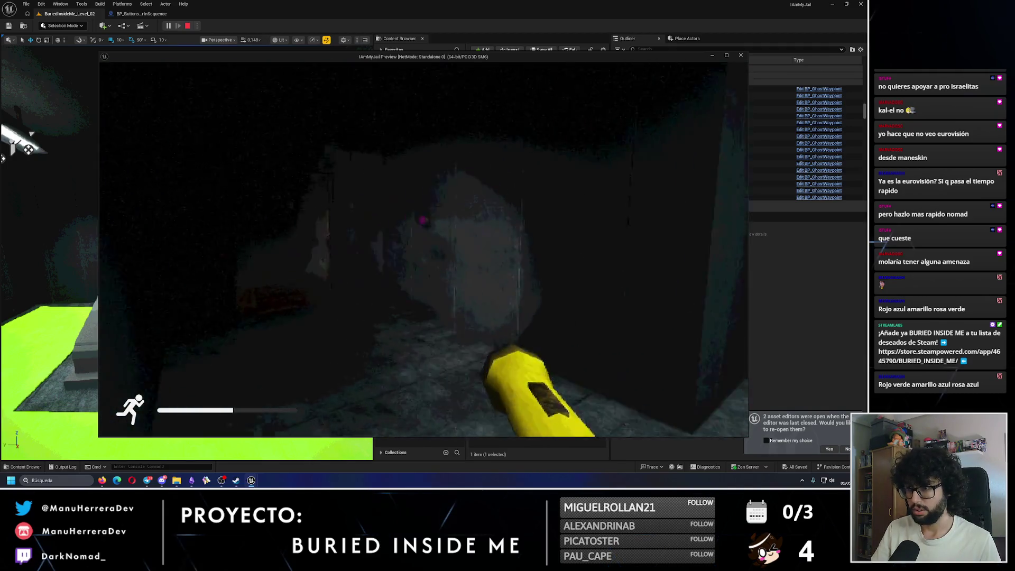
{"action": "key", "text": "shift+w"}
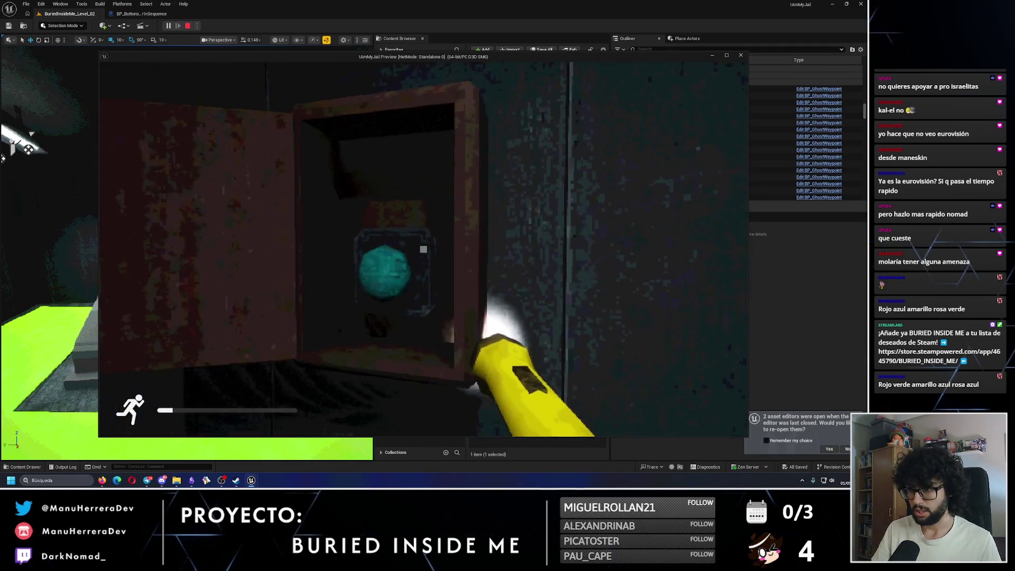
{"action": "key", "text": "w"}
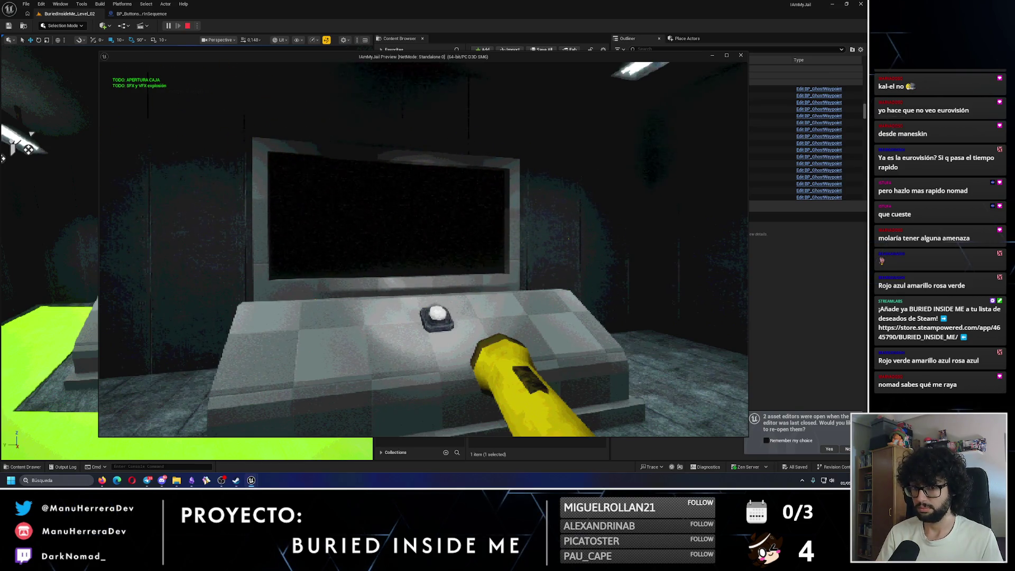
{"action": "key", "text": "Escape"}
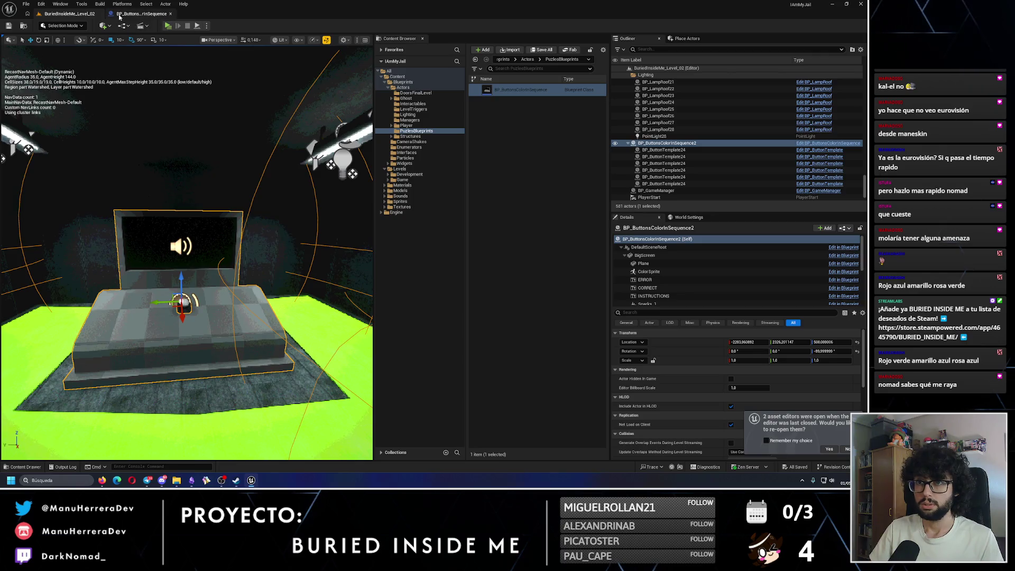
Step: Open BP_ButtonsColorInSequence and select Sequence_5 to show its default colours
{"action": "left_click", "coordinate": [141, 14]}
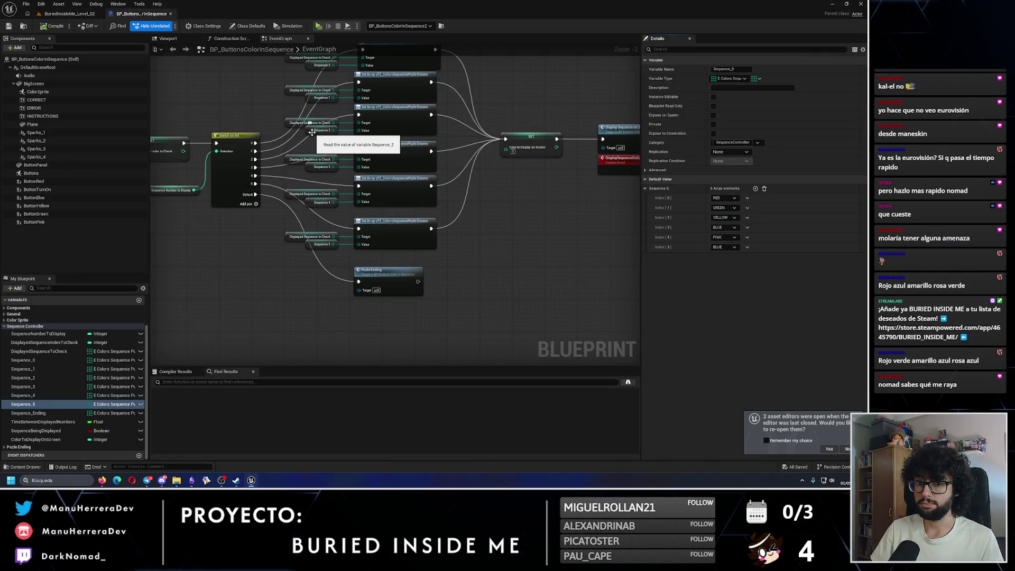
{"action": "left_click", "coordinate": [36, 405]}
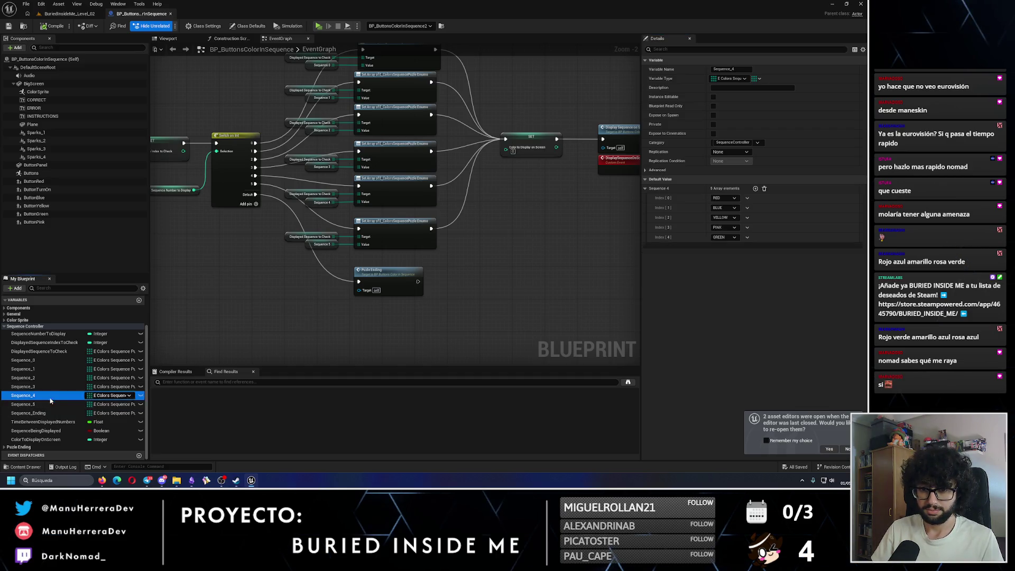
{"action": "left_click", "coordinate": [732, 209]}
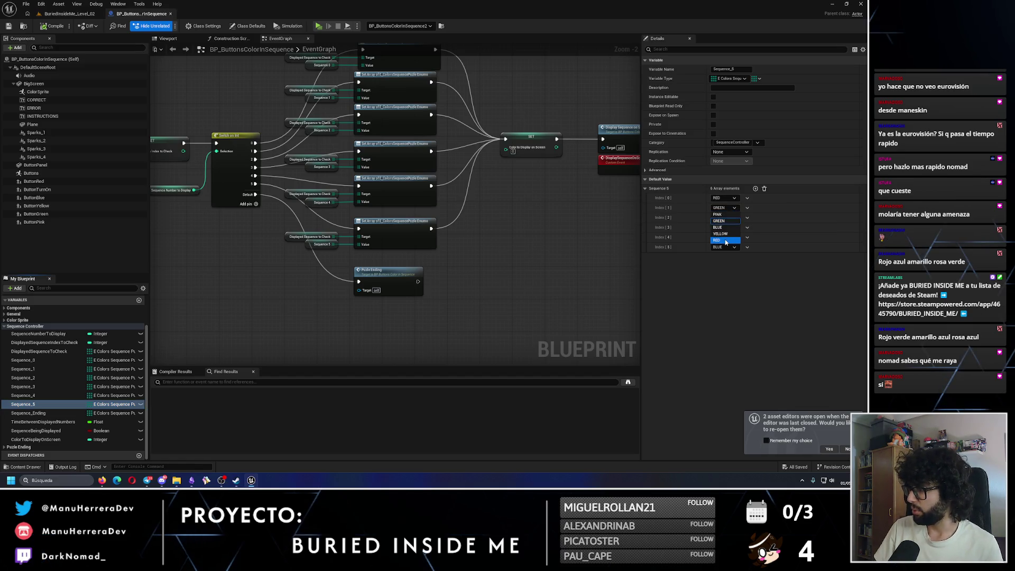
{"action": "left_click", "coordinate": [725, 227]}
{"action": "left_click", "coordinate": [24, 396]}
{"action": "left_click", "coordinate": [45, 407]}
Step: Set Sequence_5's Index 1–4 to YELLOW, BLUE, PINK, GREEN, then return to the level
{"action": "left_click", "coordinate": [725, 208]}
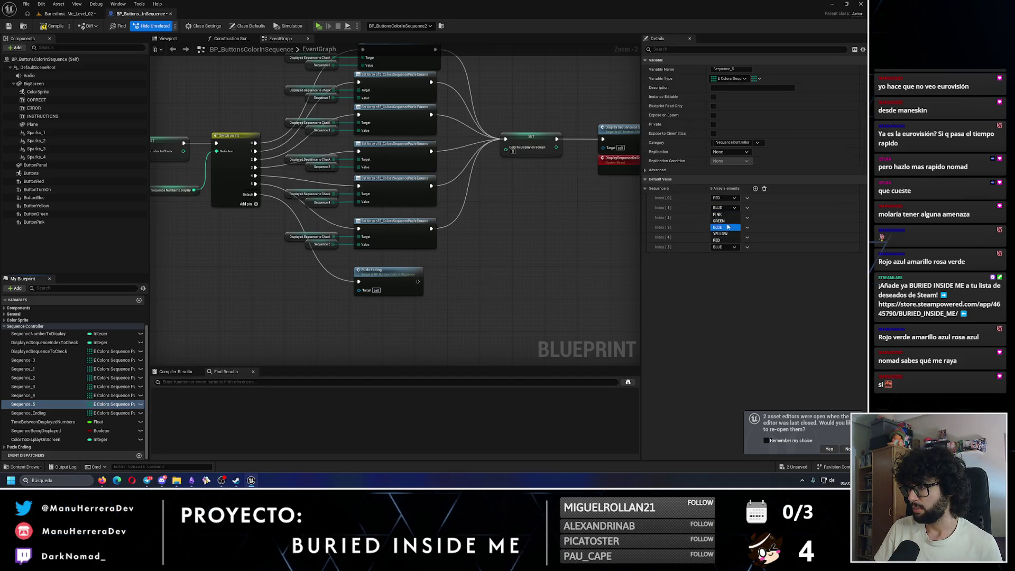
{"action": "left_click", "coordinate": [724, 214]}
{"action": "left_click", "coordinate": [727, 209]}
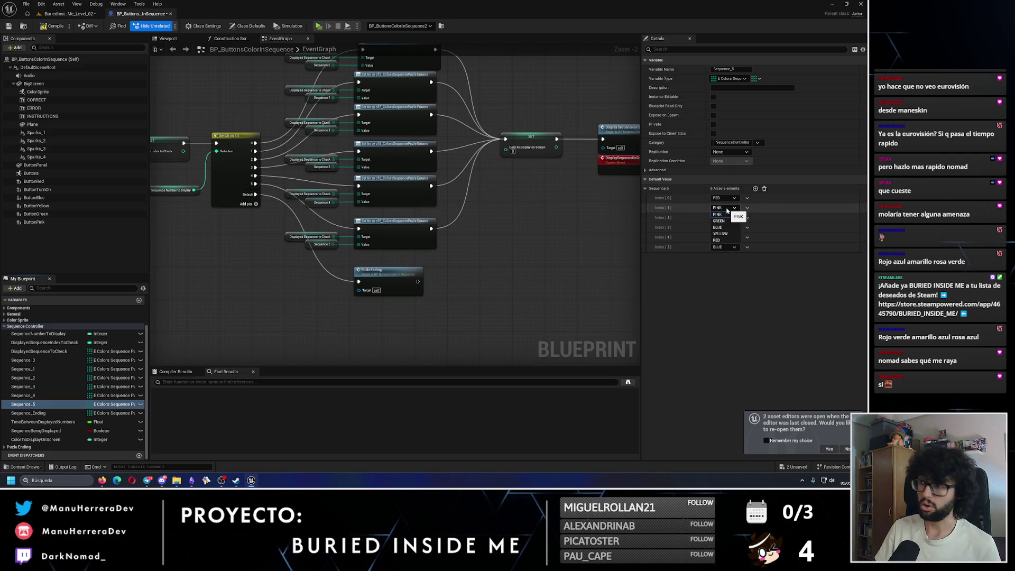
{"action": "left_click", "coordinate": [726, 235]}
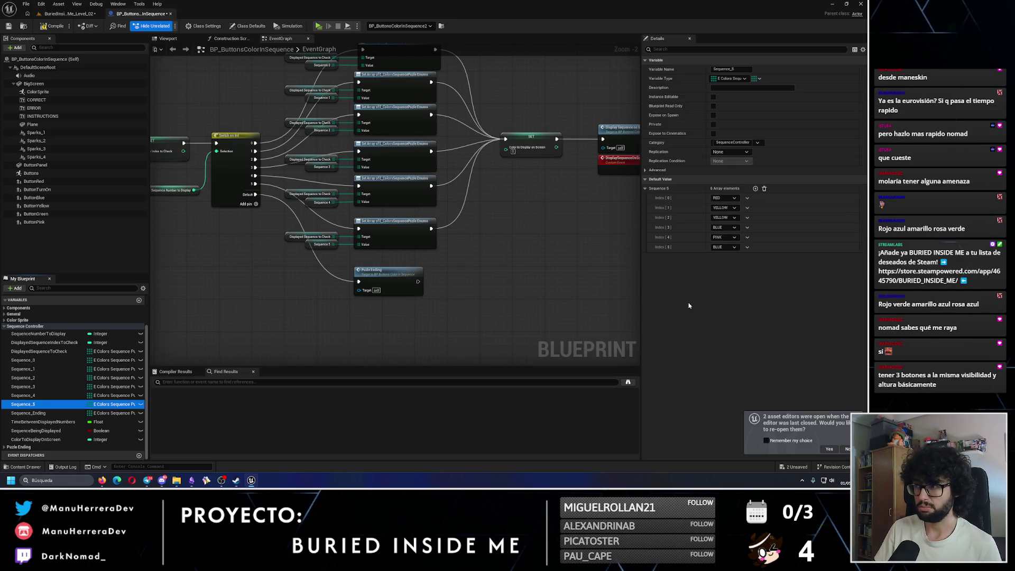
{"action": "left_click", "coordinate": [733, 219]}
{"action": "left_click", "coordinate": [727, 244]}
{"action": "left_click", "coordinate": [725, 227]}
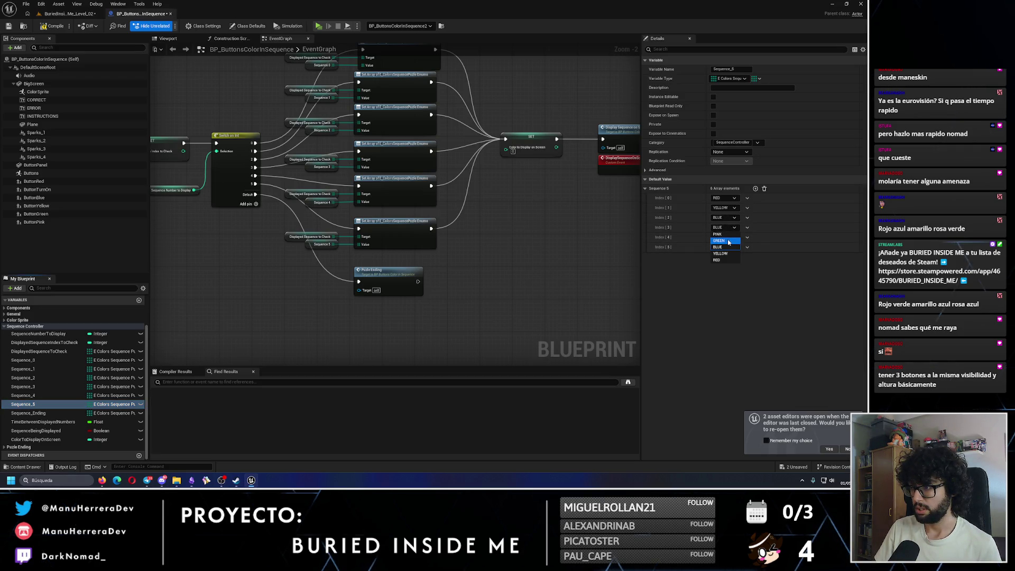
{"action": "left_click", "coordinate": [718, 234]}
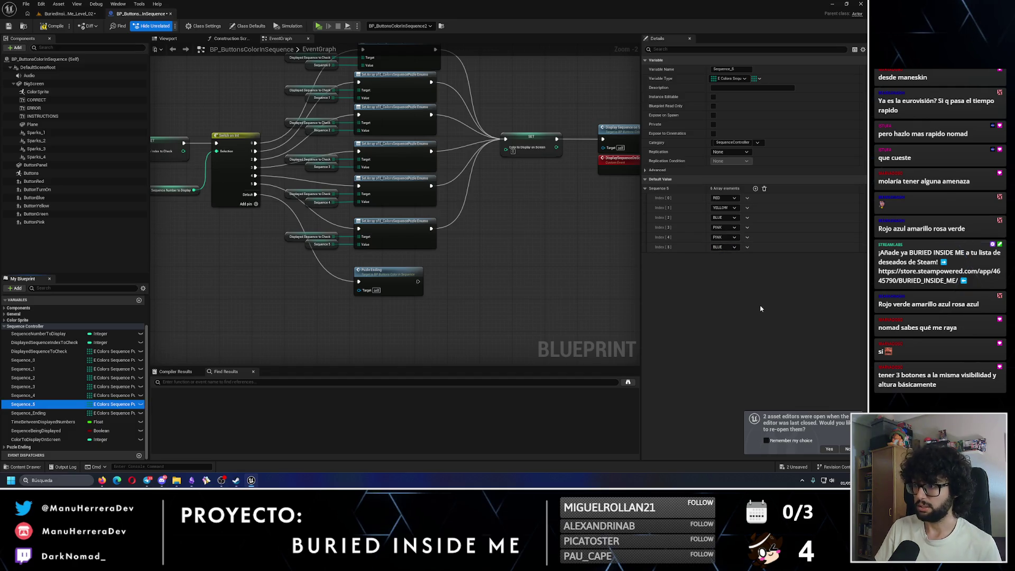
{"action": "left_click", "coordinate": [725, 237]}
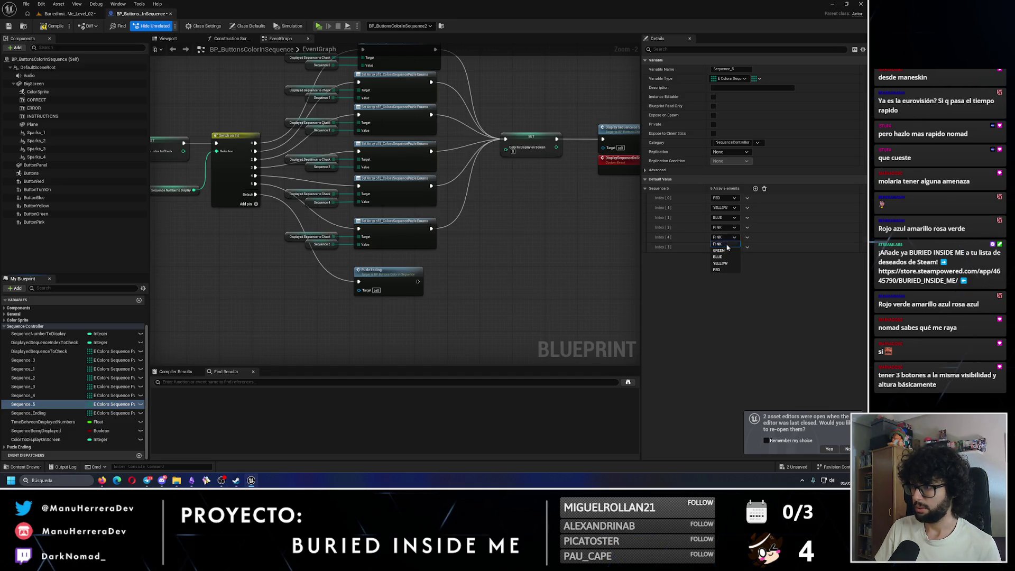
{"action": "left_click", "coordinate": [721, 256]}
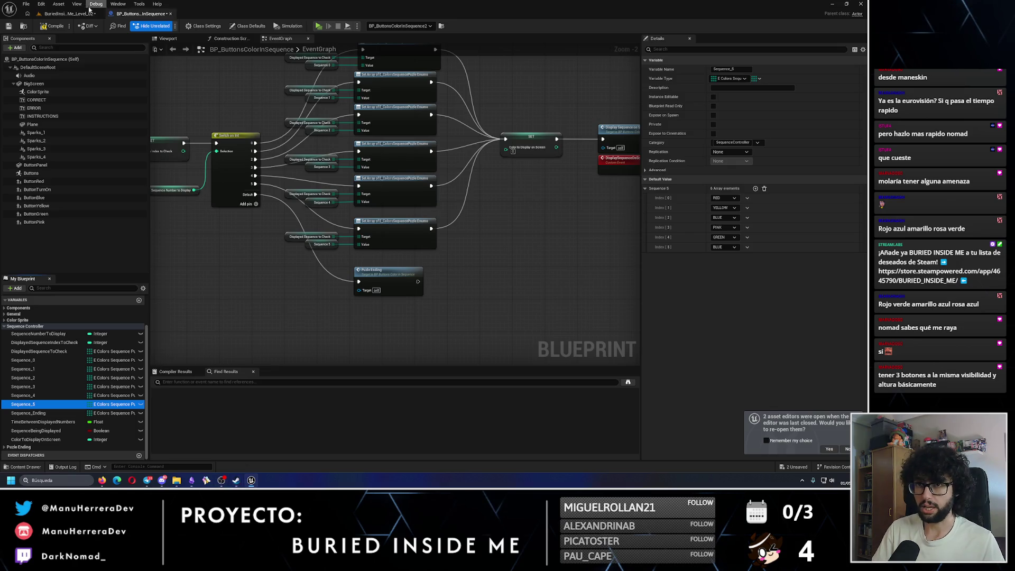
{"action": "left_click", "coordinate": [69, 13]}
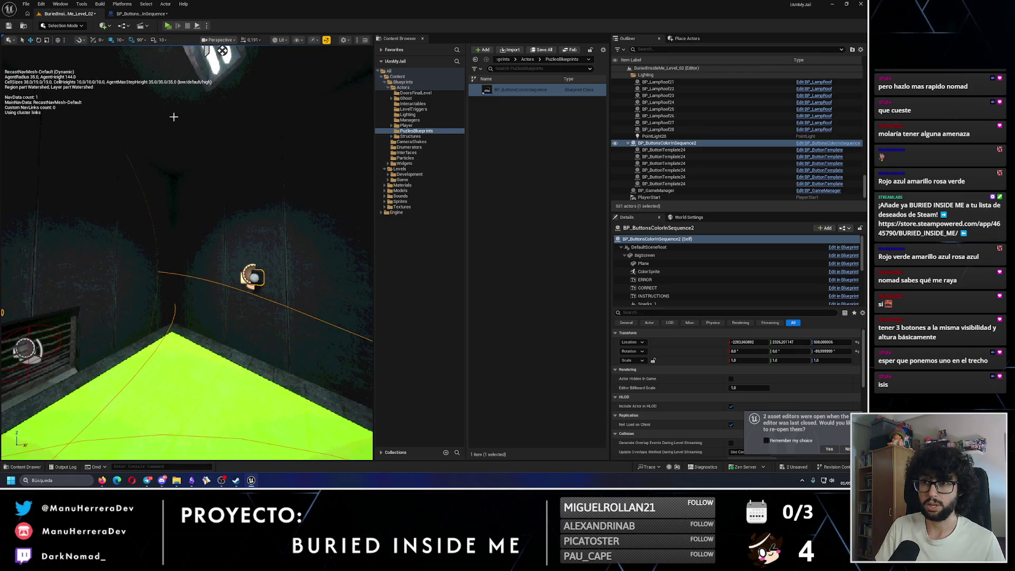
Step: Fly to the emergency flares box, compare unlit and lit views, save the level, and reopen the blueprint
{"action": "scroll", "coordinate": [159, 158], "scroll_direction": "down", "scroll_amount": 8}
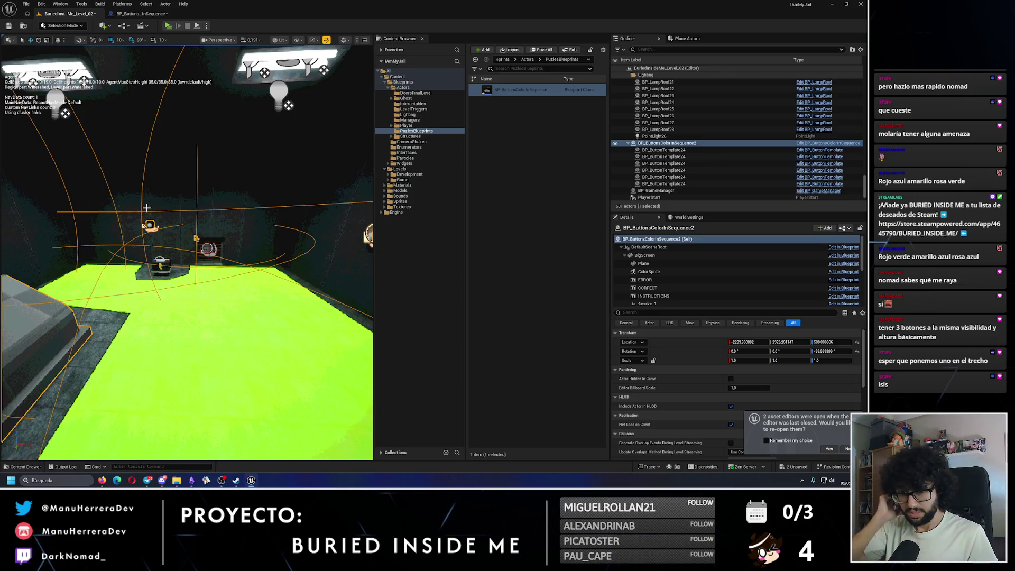
{"action": "mouse_move", "coordinate": [147, 208]}
{"action": "left_mouse_down"}
{"action": "mouse_move", "coordinate": [154, 148]}
{"action": "mouse_move", "coordinate": [150, 209]}
{"action": "mouse_move", "coordinate": [151, 159]}
{"action": "mouse_move", "coordinate": [150, 188]}
{"action": "mouse_move", "coordinate": [150, 177]}
{"action": "left_mouse_up"}
{"action": "key", "text": "alt+3"}
{"action": "key", "text": "alt+4"}
{"action": "key", "text": "ctrl+s"}
{"action": "left_click", "coordinate": [153, 14]}
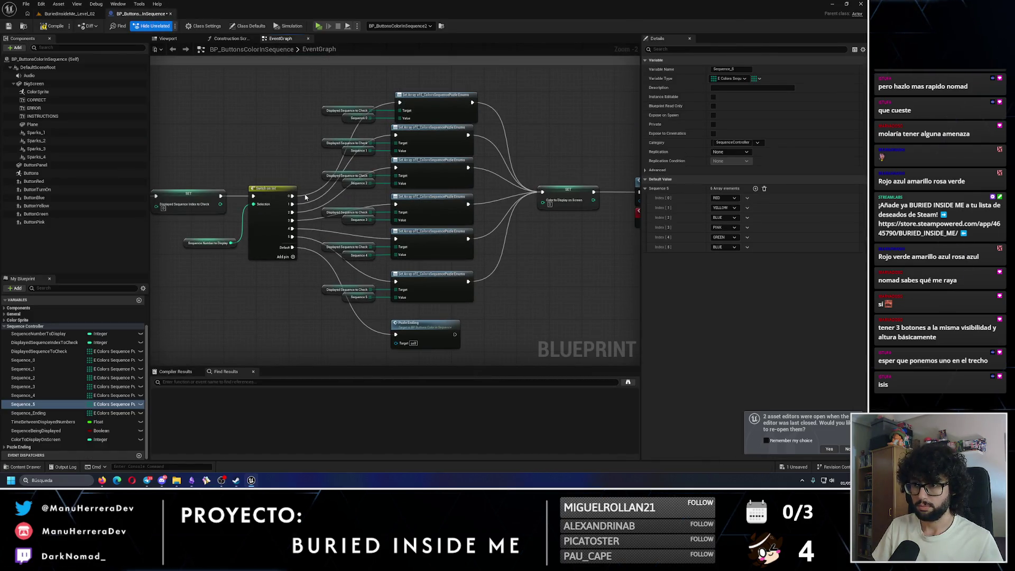
{"action": "mouse_move", "coordinate": [292, 196]}
{"action": "left_mouse_down"}
{"action": "mouse_move", "coordinate": [370, 239]}
{"action": "mouse_move", "coordinate": [395, 239]}
{"action": "left_mouse_up"}
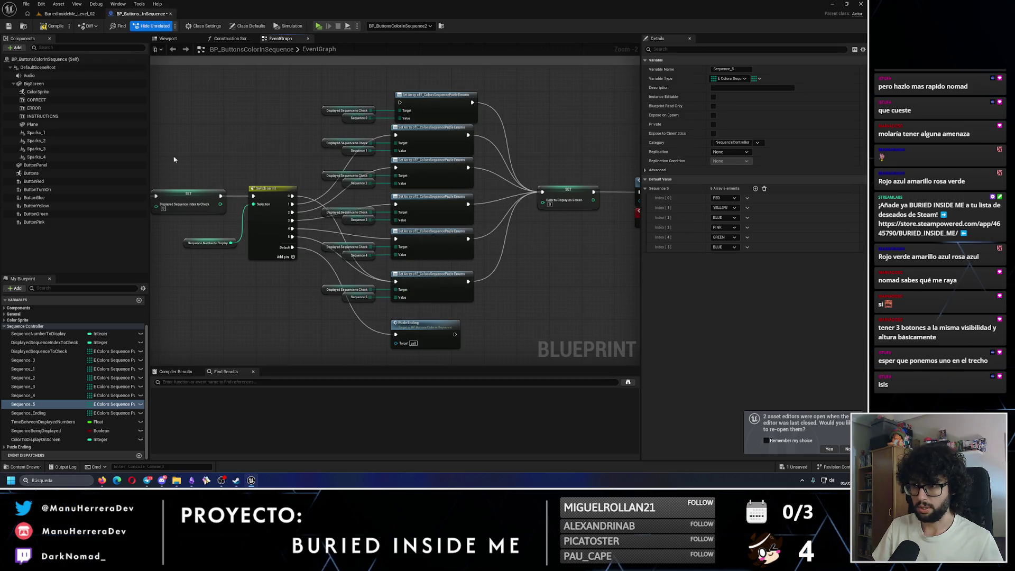
{"action": "left_click", "coordinate": [68, 13]}
{"action": "key", "text": "alt+p"}
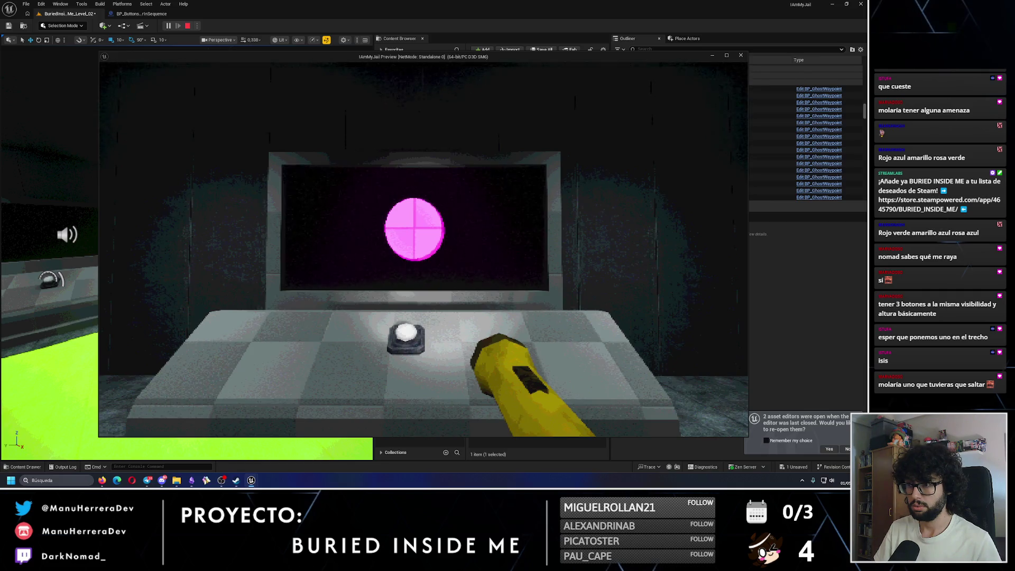
{"action": "key", "text": "Escape"}
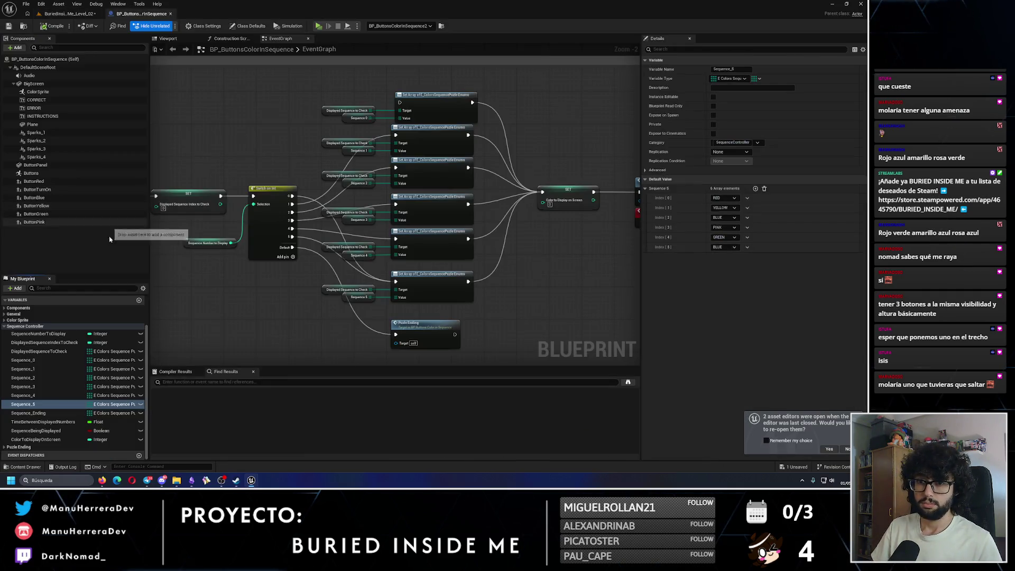
Step: Select Sequence_5 and change its first colour from RED to GREEN
{"action": "left_click", "coordinate": [26, 396]}
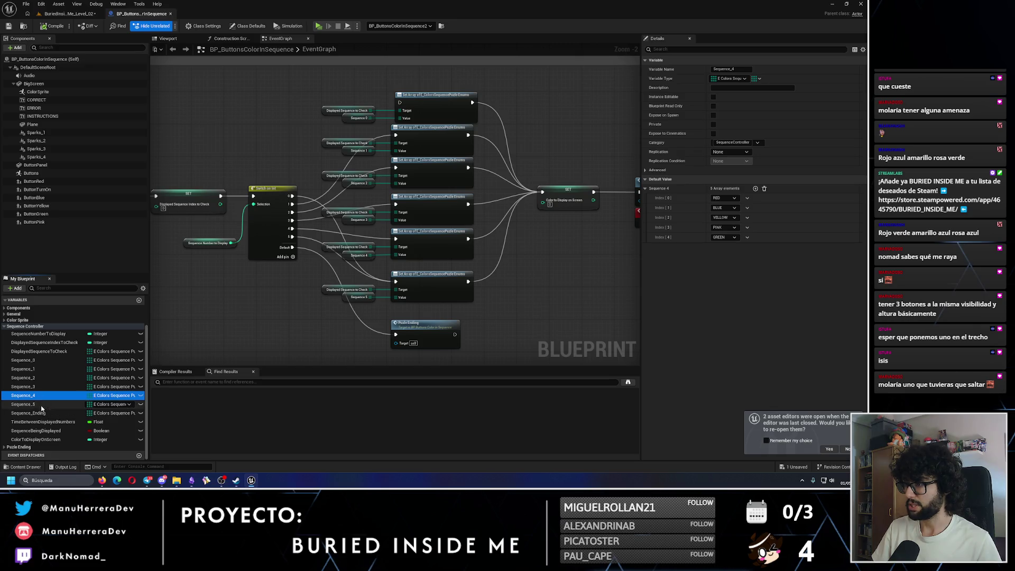
{"action": "left_click", "coordinate": [41, 407]}
{"action": "left_click", "coordinate": [732, 208]}
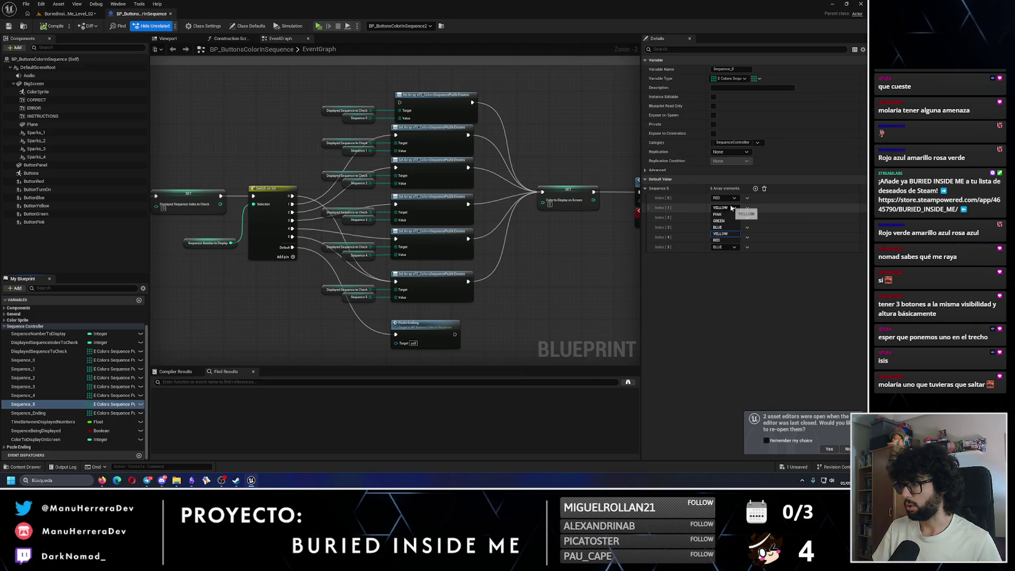
{"action": "left_click", "coordinate": [727, 222]}
{"action": "left_click", "coordinate": [725, 198]}
{"action": "left_click", "coordinate": [726, 212]}
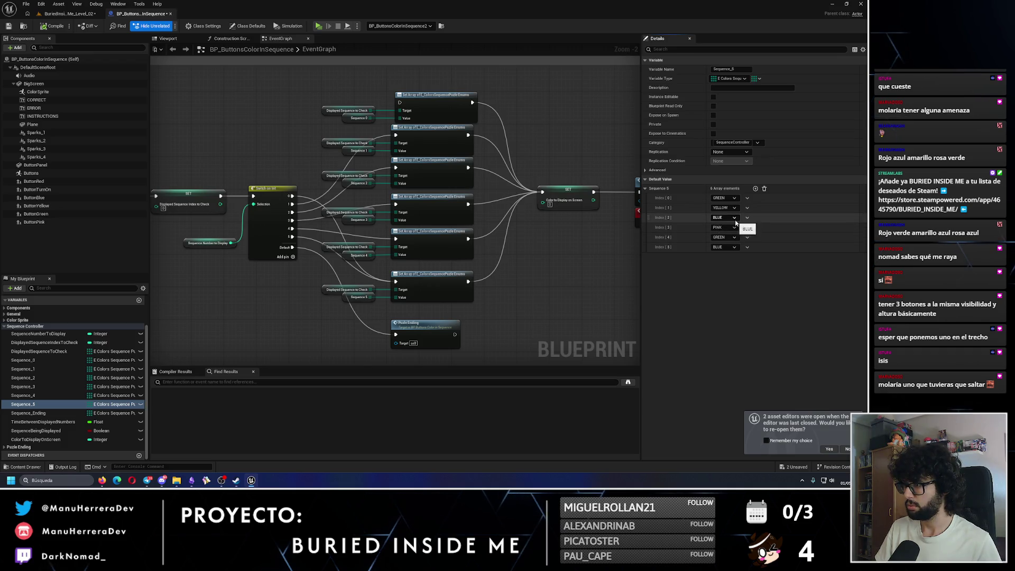
Step: Set the fifth colour to YELLOW and the last to RED, compile, and start a play-test
{"action": "left_click", "coordinate": [736, 239]}
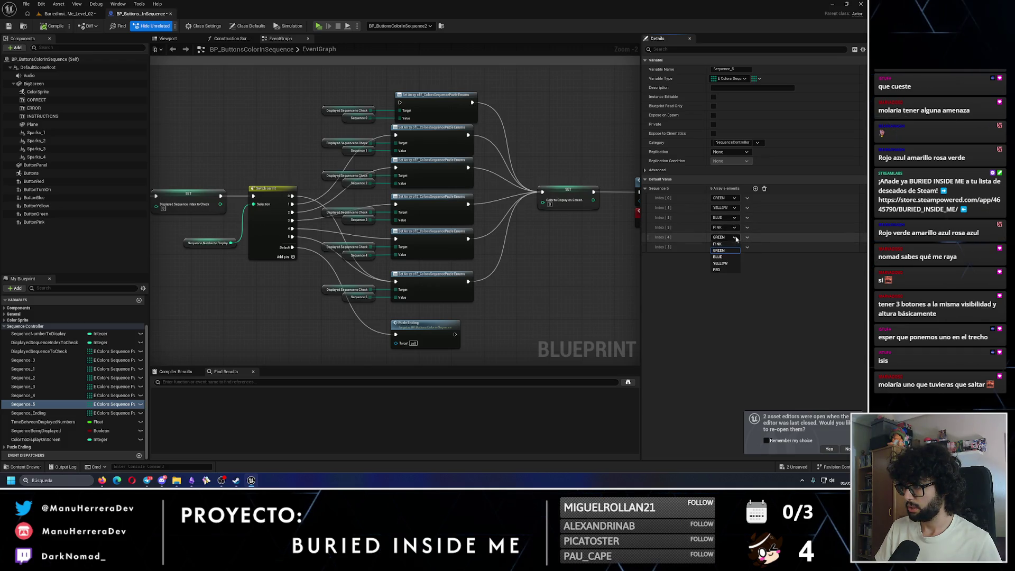
{"action": "left_click", "coordinate": [725, 267]}
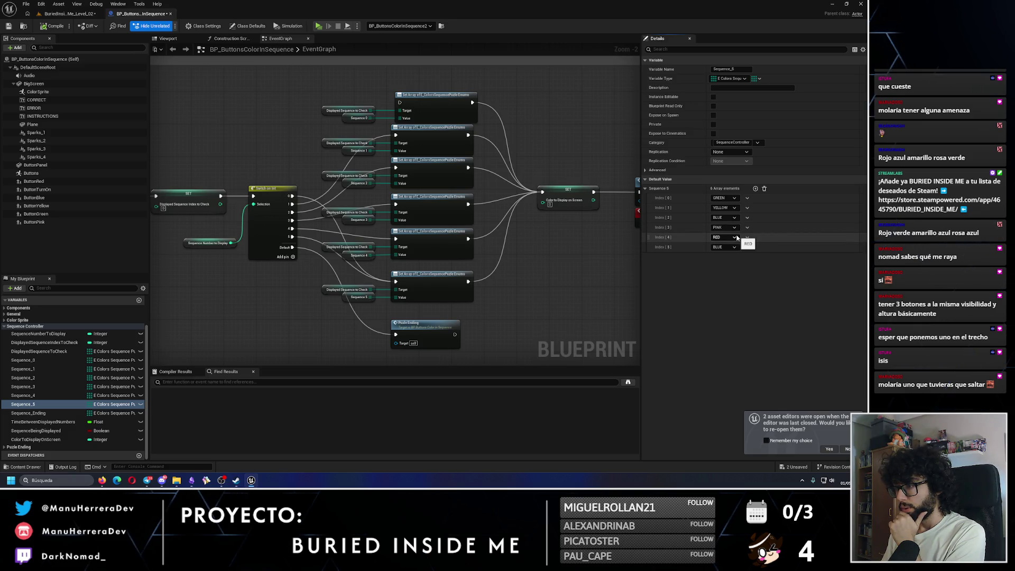
{"action": "left_click", "coordinate": [737, 238]}
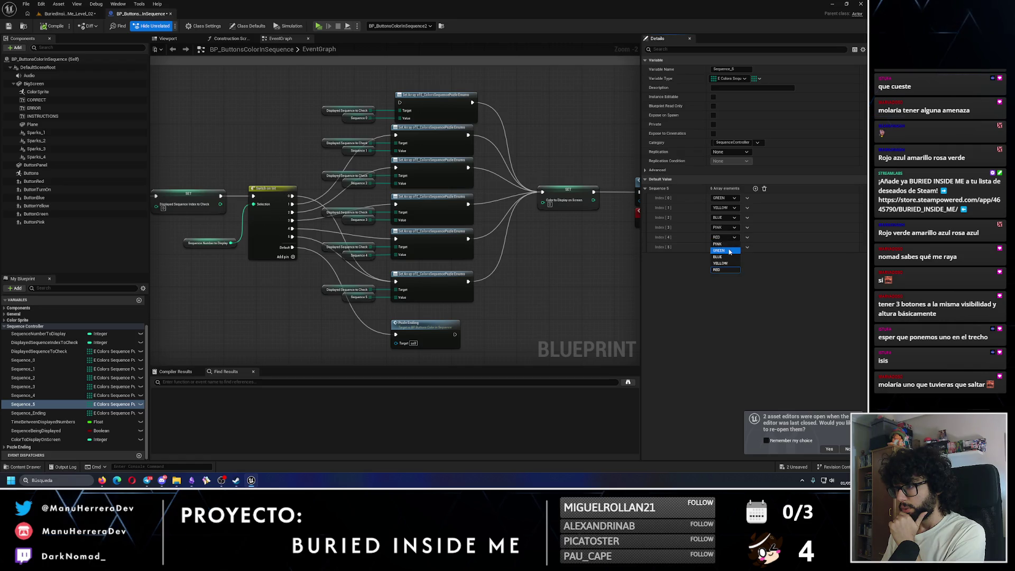
{"action": "left_click", "coordinate": [728, 258]}
{"action": "left_click", "coordinate": [725, 247]}
{"action": "left_click", "coordinate": [725, 279]}
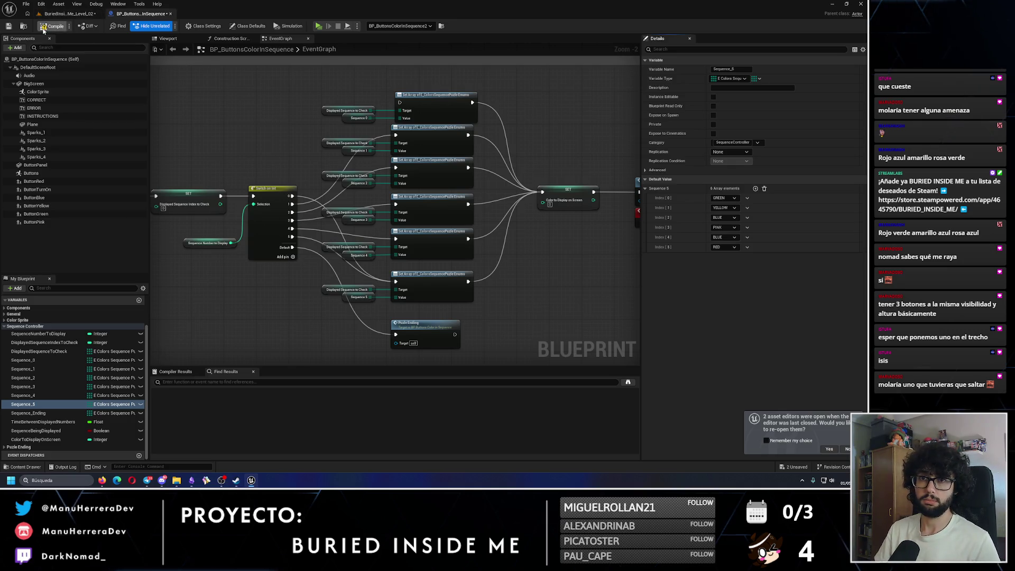
{"action": "left_click", "coordinate": [723, 238]}
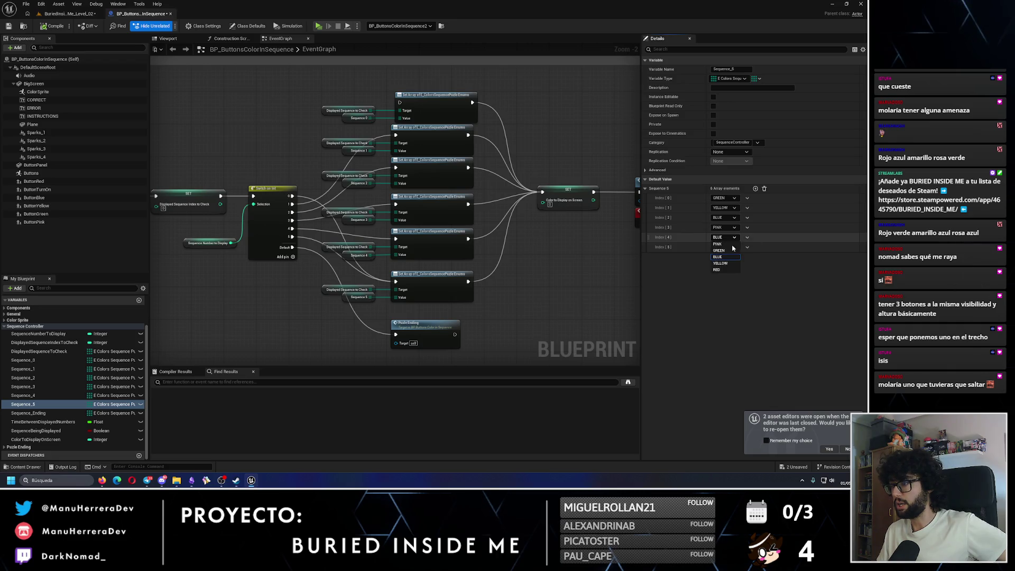
{"action": "left_click", "coordinate": [724, 263]}
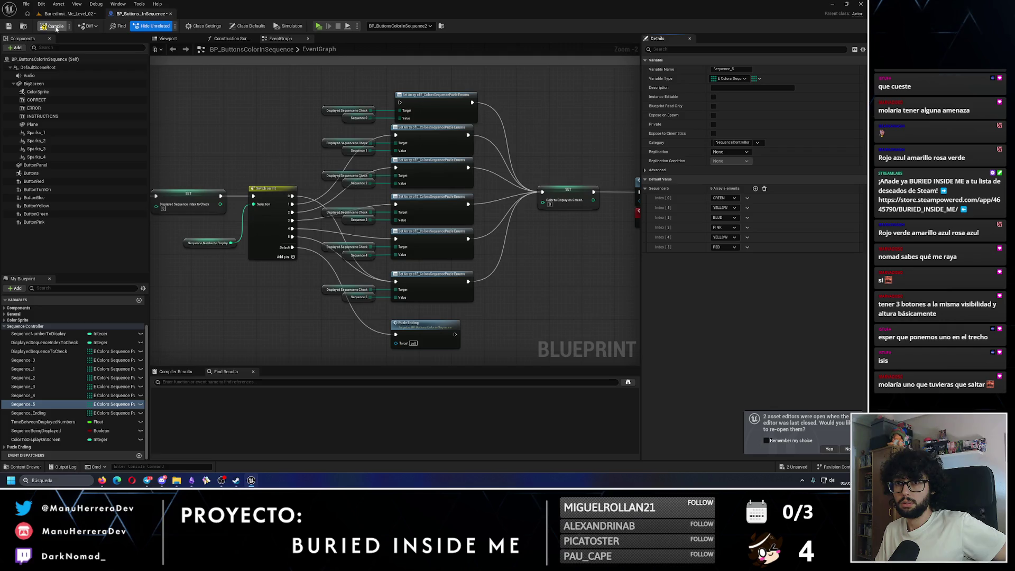
{"action": "left_click", "coordinate": [8, 26]}
{"action": "key", "text": "alt+p"}
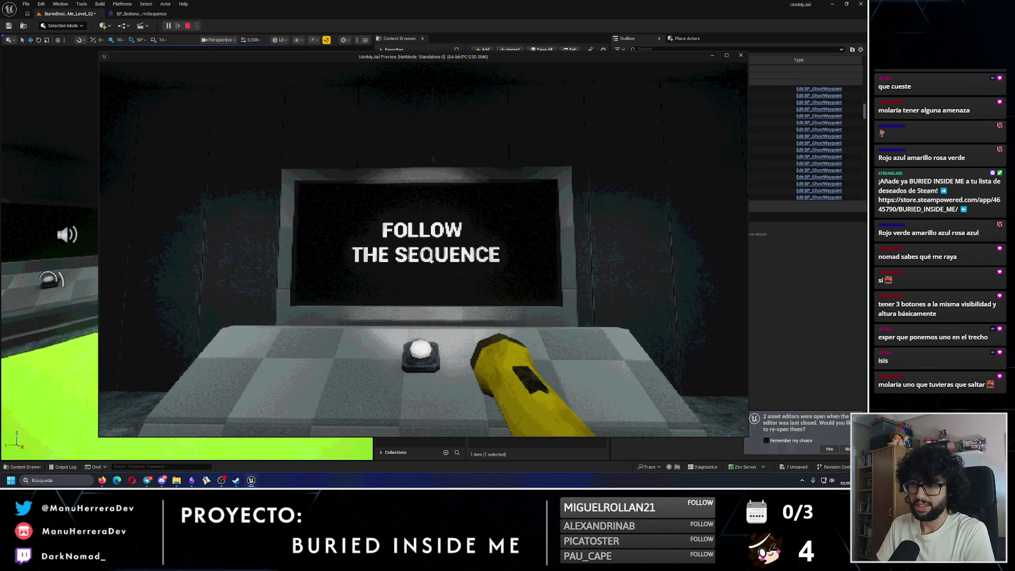
Step: Trigger the sequence at the console and sprint to the wall buttons, ending with ERROR
{"action": "key", "text": "w"}
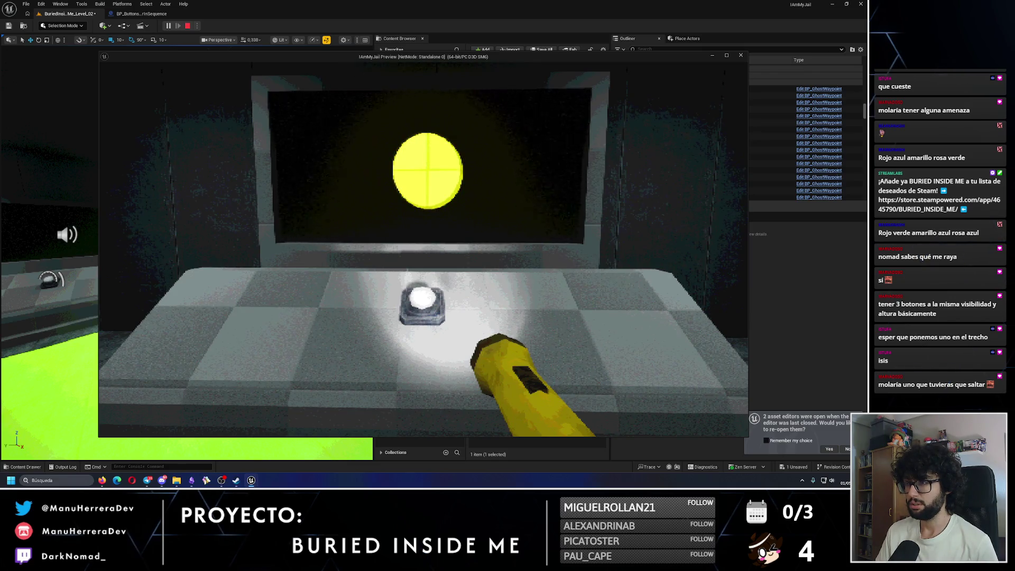
{"action": "key", "text": "s"}
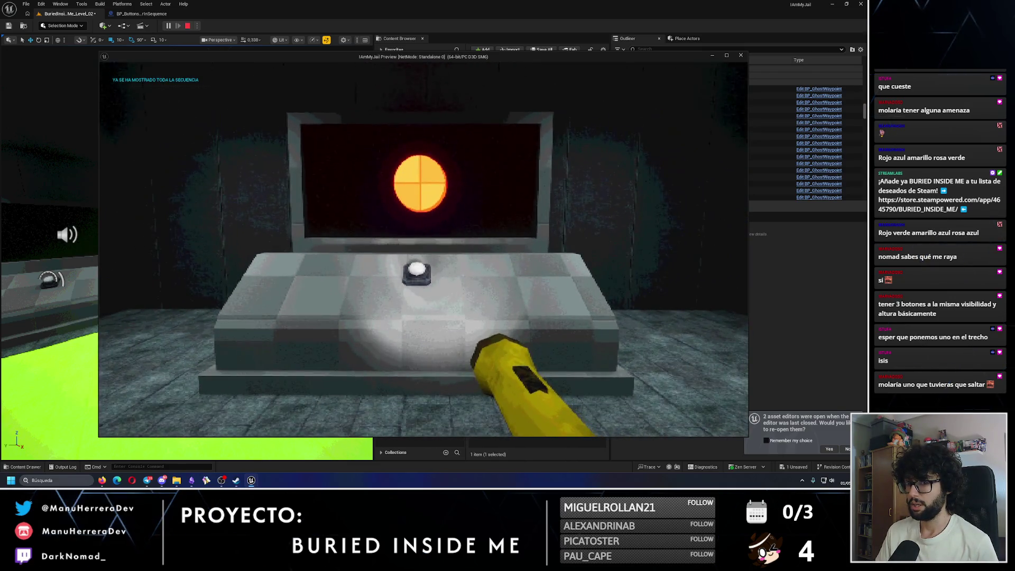
{"action": "key", "text": "w"}
{"action": "key", "text": "shift"}
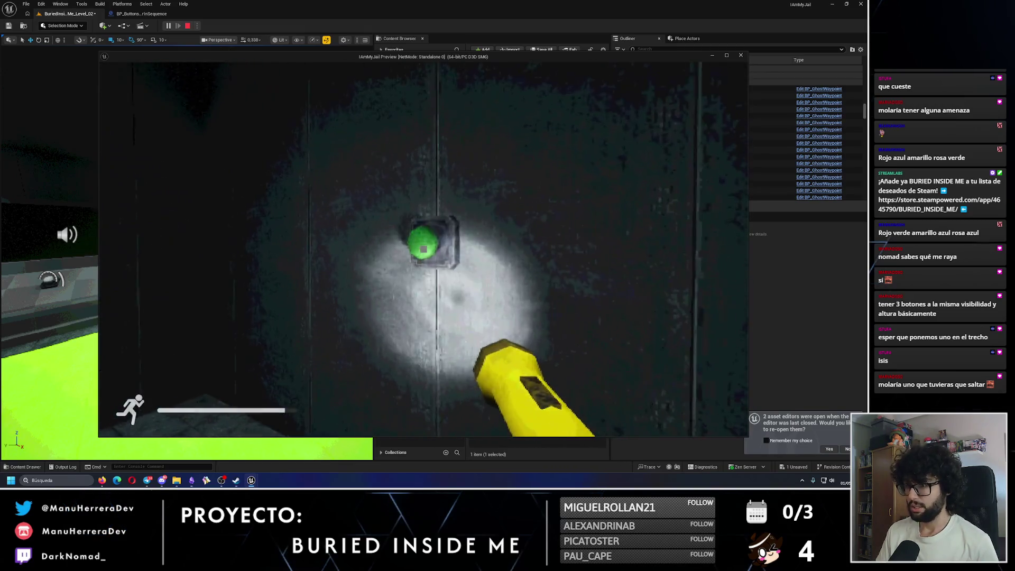
{"action": "key", "text": "w"}
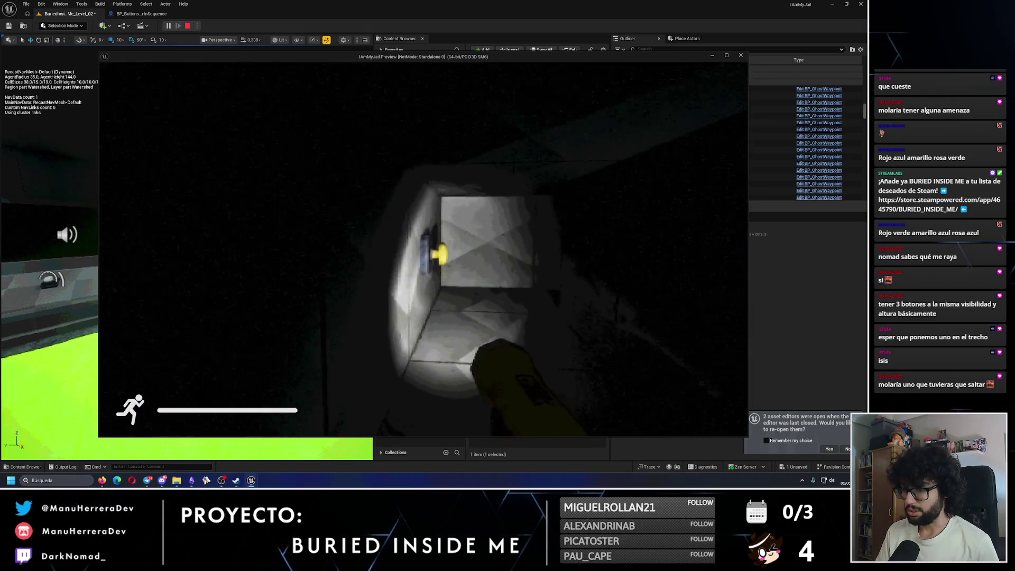
{"action": "key", "text": "w"}
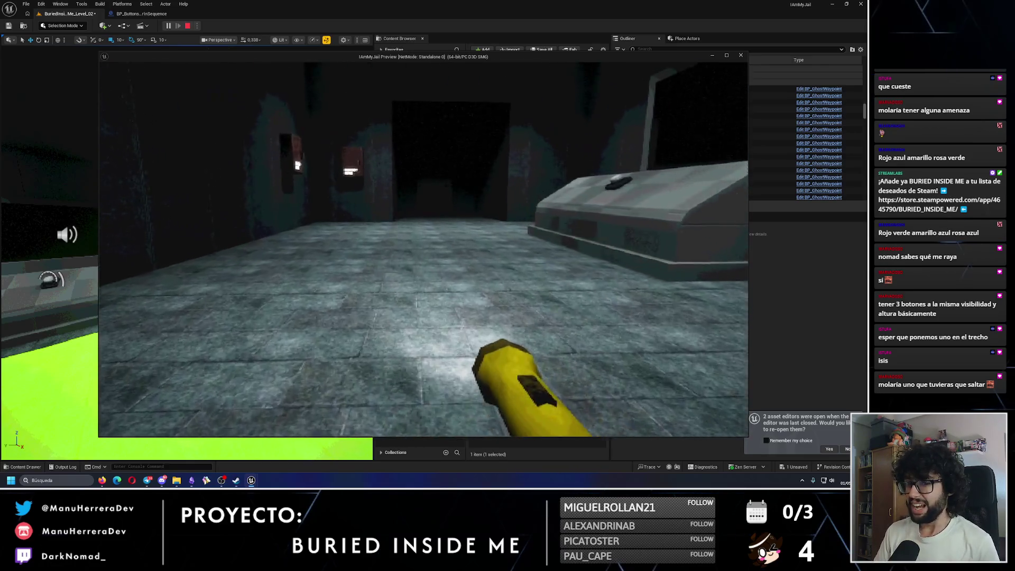
{"action": "key", "text": "w"}
{"action": "key", "text": "shift"}
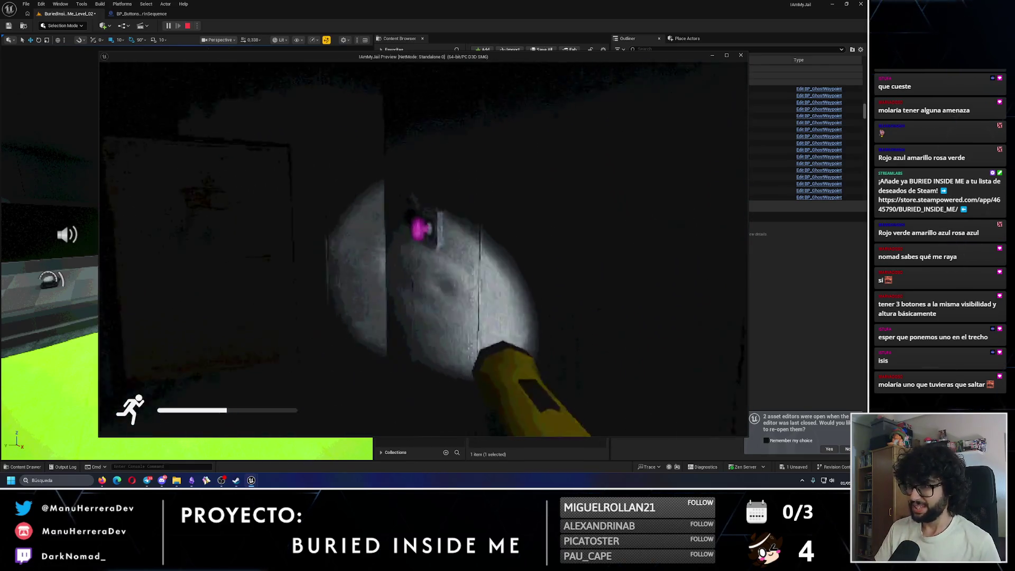
{"action": "key", "text": "w"}
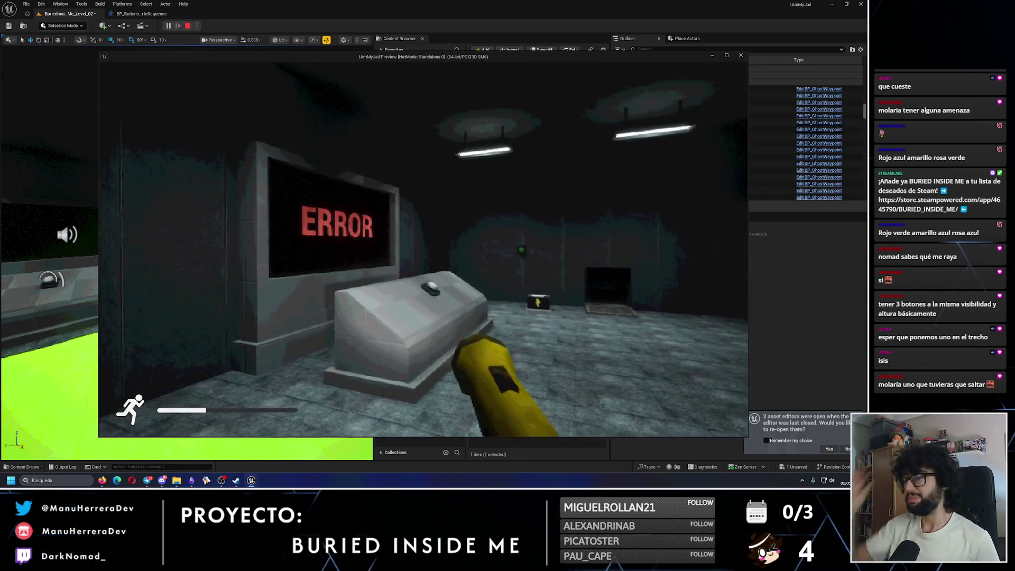
{"action": "key", "text": "w"}
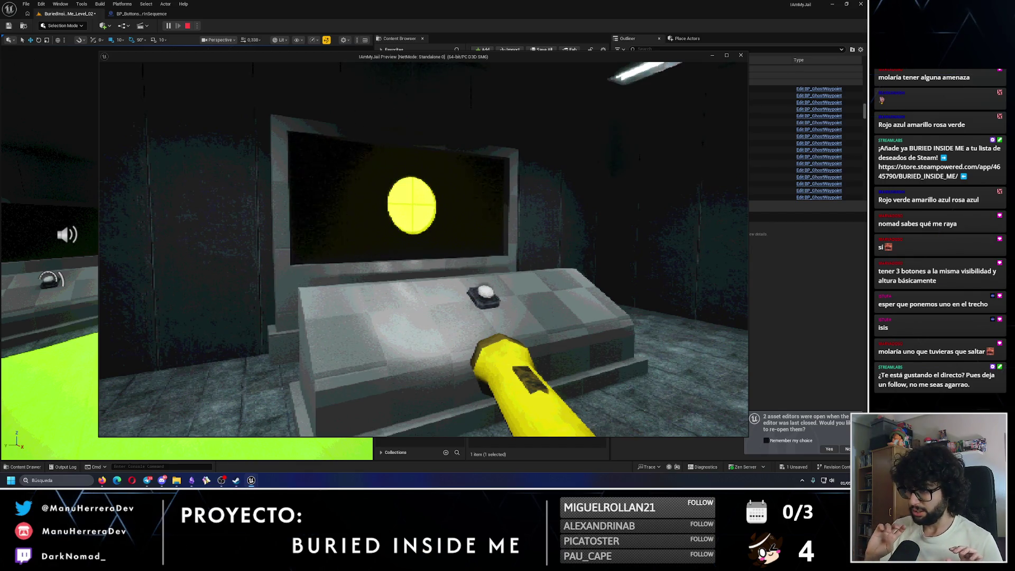
Step: Run to the yellow, green and pink wall buttons, then turn back to the console
{"action": "key", "text": "shift+w"}
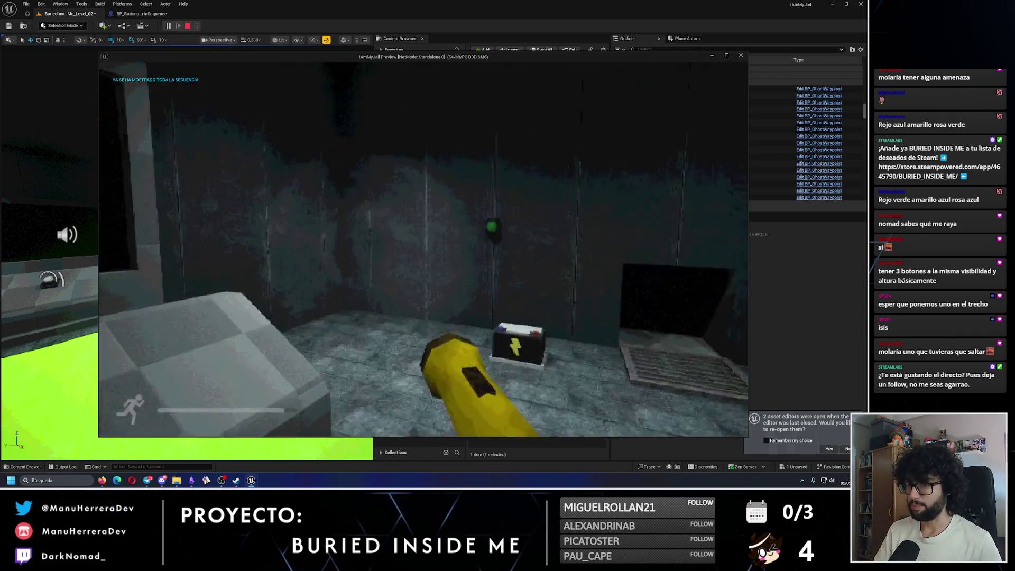
{"action": "mouse_move", "coordinate": [423, 249]}
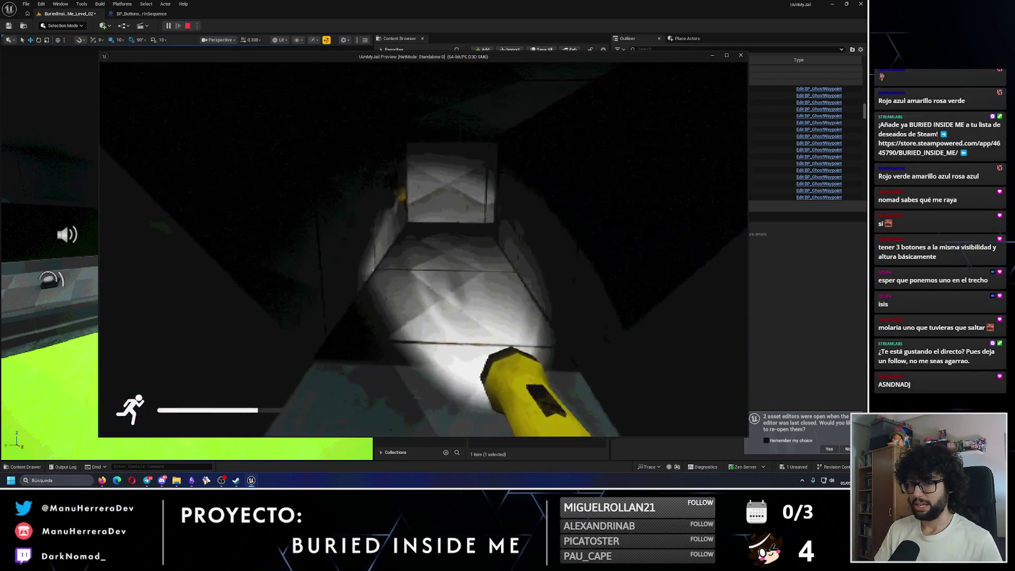
{"action": "key", "text": "w"}
{"action": "key", "text": "shift+w"}
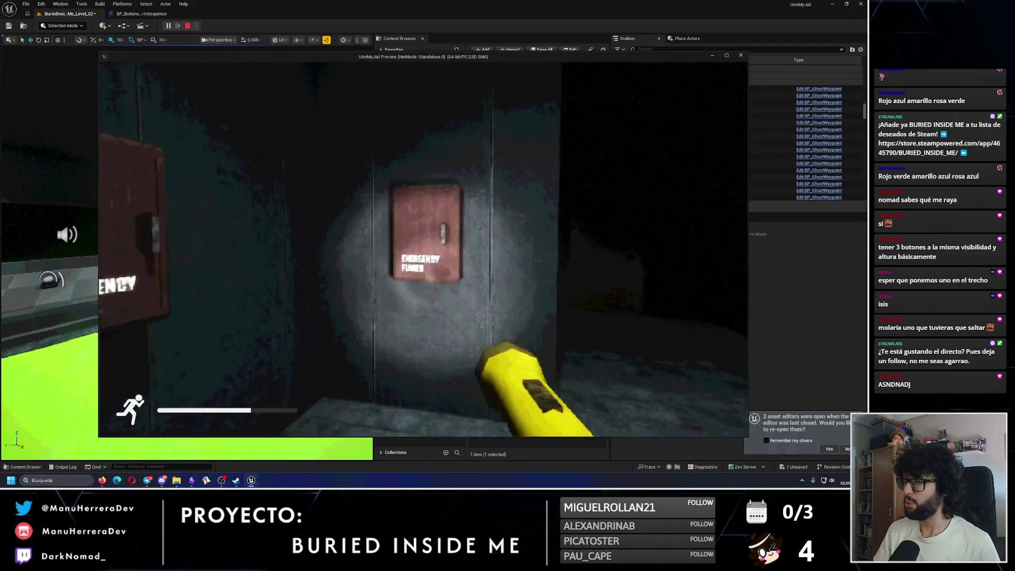
{"action": "key", "text": "e"}
{"action": "key", "text": "shift+w"}
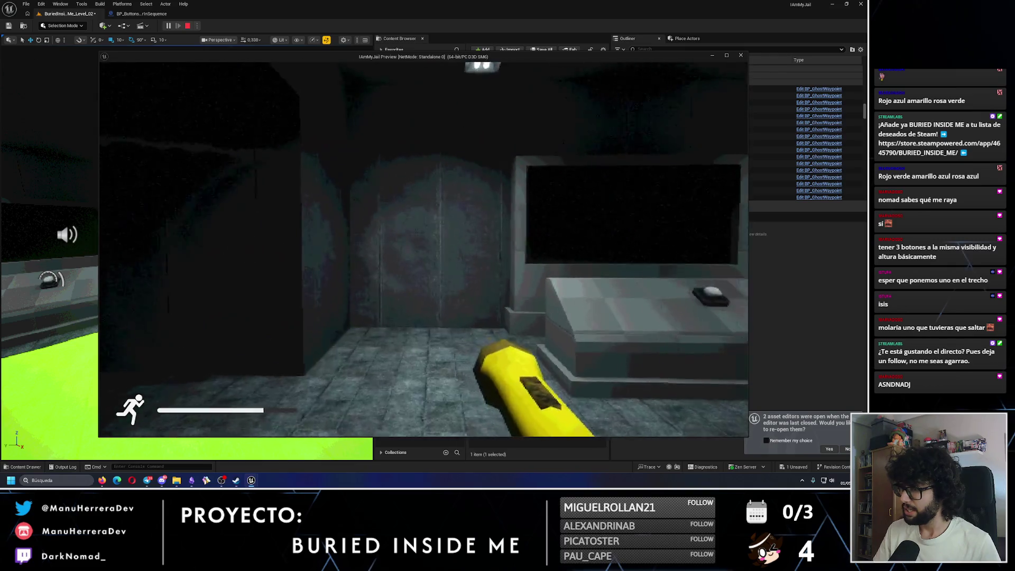
{"action": "key", "text": "s"}
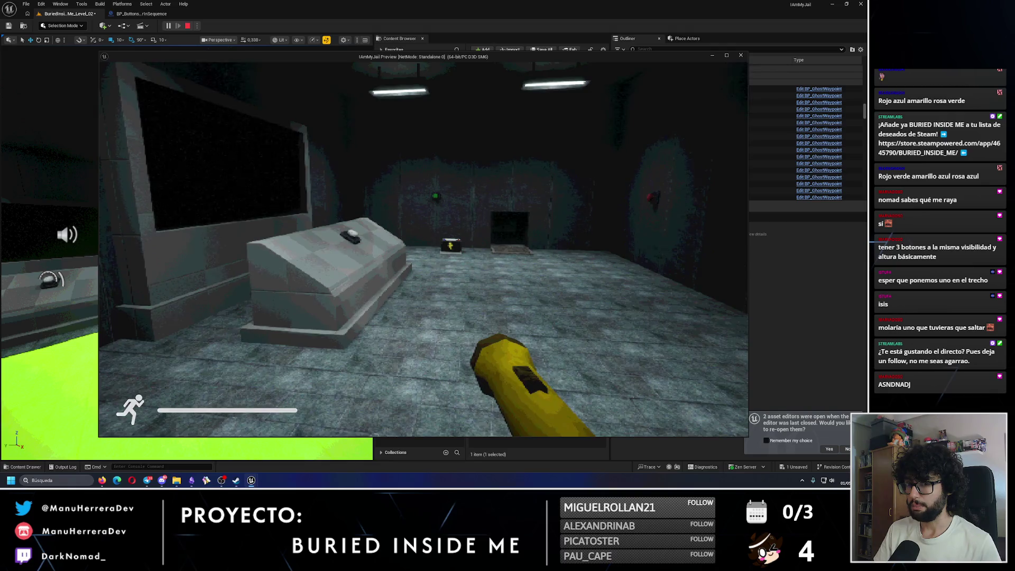
{"action": "key", "text": "shift+w"}
{"action": "key", "text": "s"}
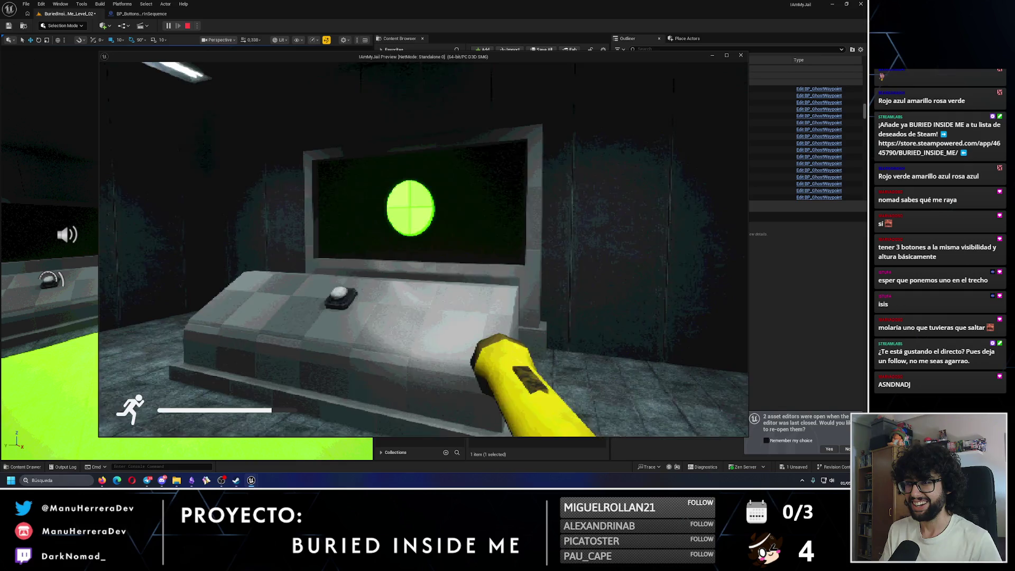
Step: Restart the sequence at the console and walk the yellow-button route back to it
{"action": "key", "text": "w"}
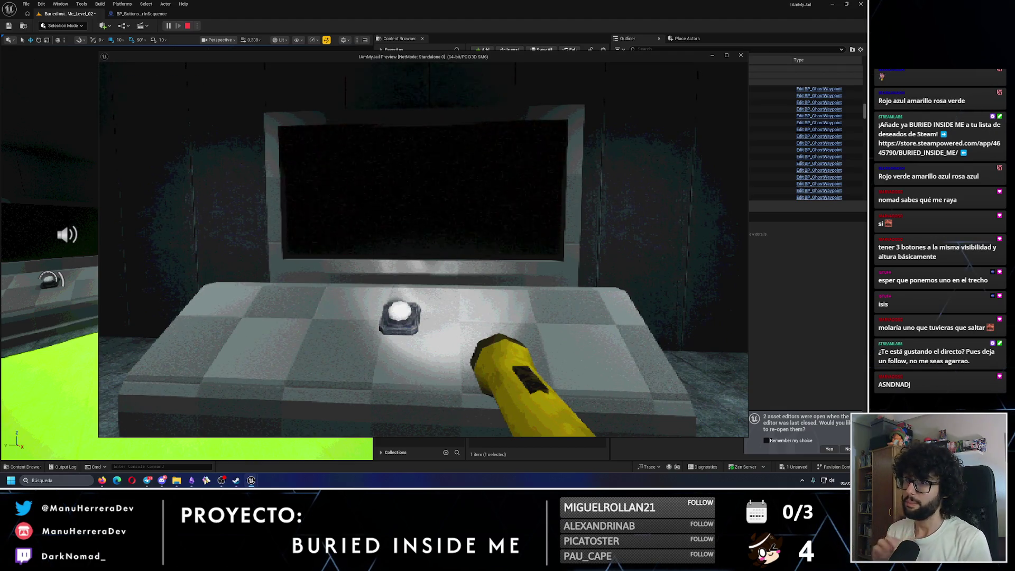
{"action": "key", "text": "shift+w"}
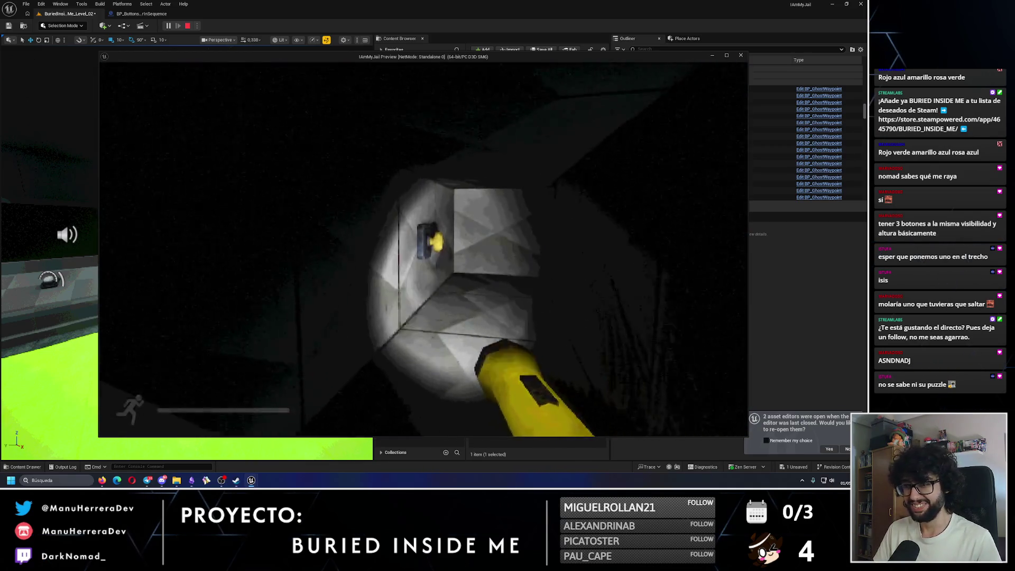
{"action": "key", "text": "e"}
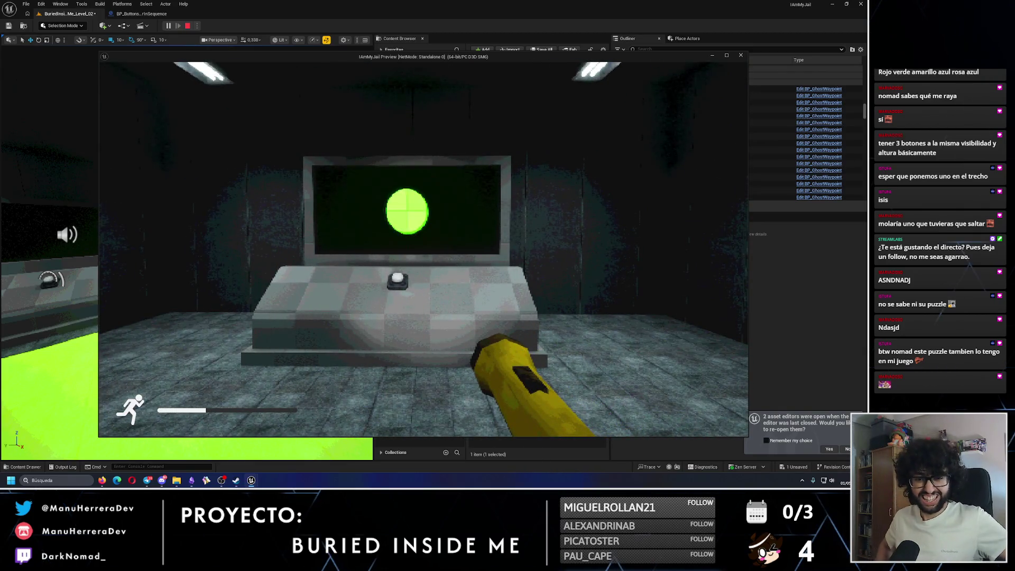
{"action": "key", "text": "w"}
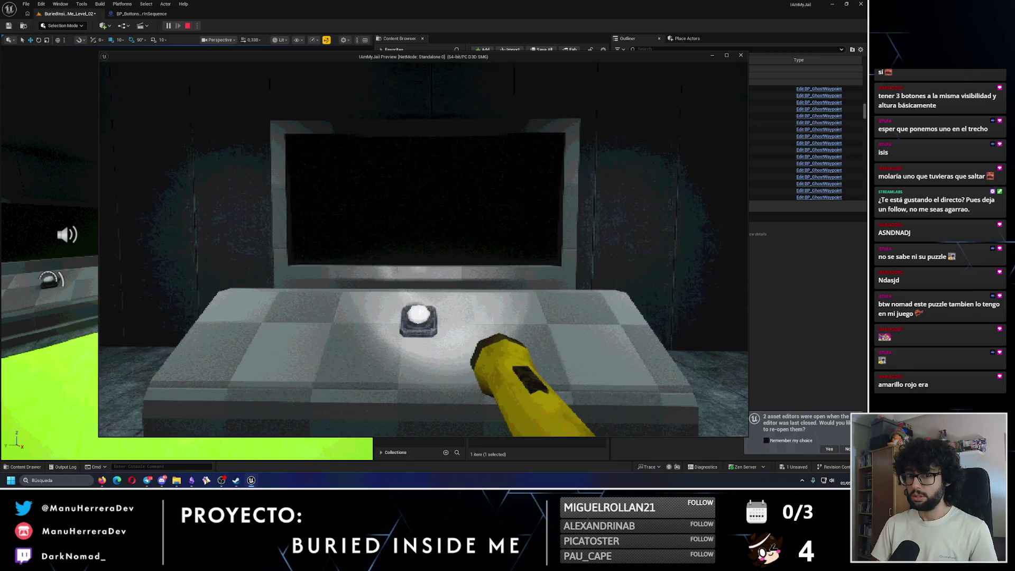
Step: Press the green, yellow and pink wall buttons in order
{"action": "key", "text": "shift+w"}
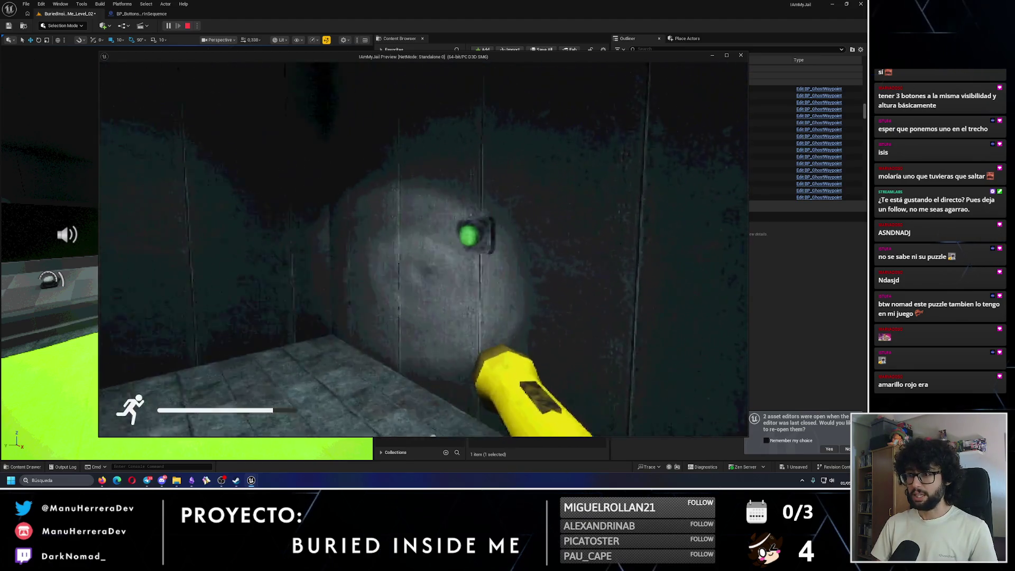
{"action": "key", "text": "w"}
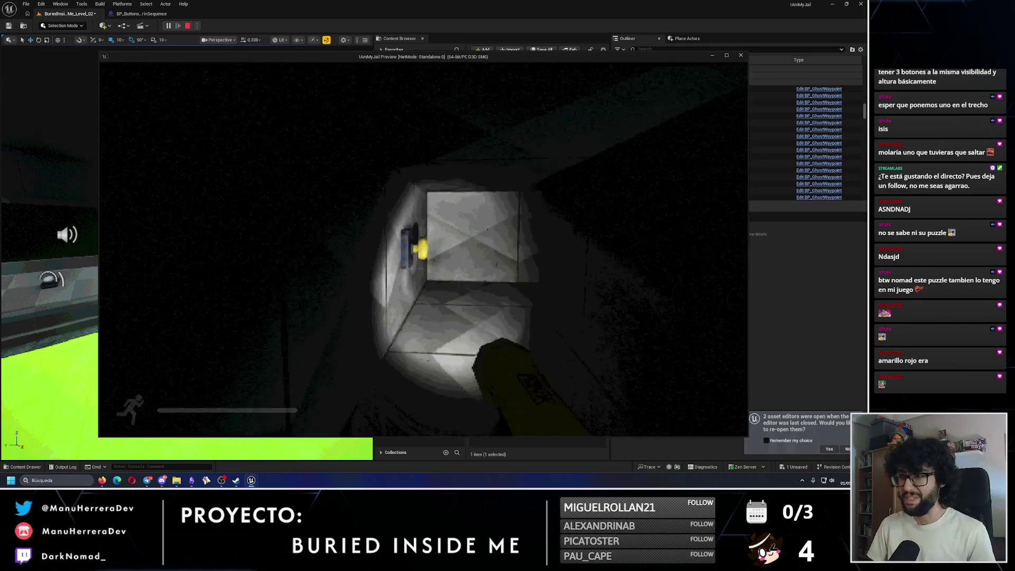
{"action": "key", "text": "shift+w"}
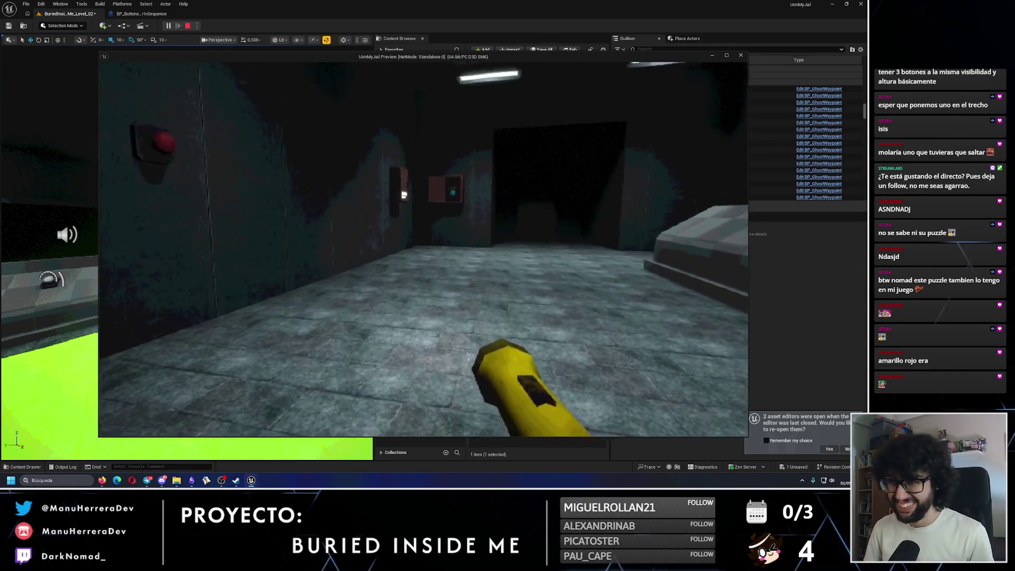
{"action": "key", "text": "shift+w"}
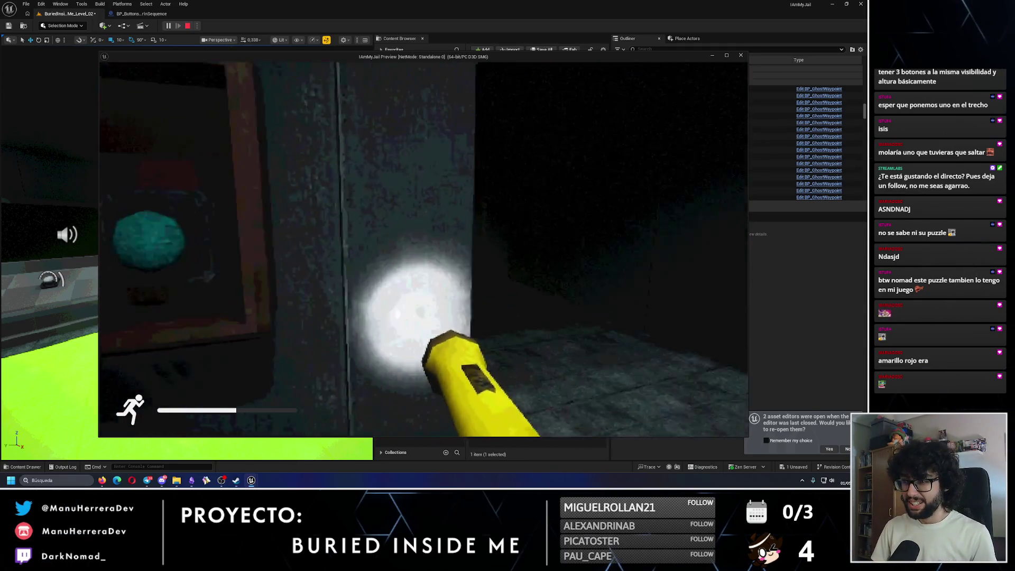
Step: Crawl through the vent to the red button, confirm CORRECT, then stop play and reopen the event graph
{"action": "key", "text": "w"}
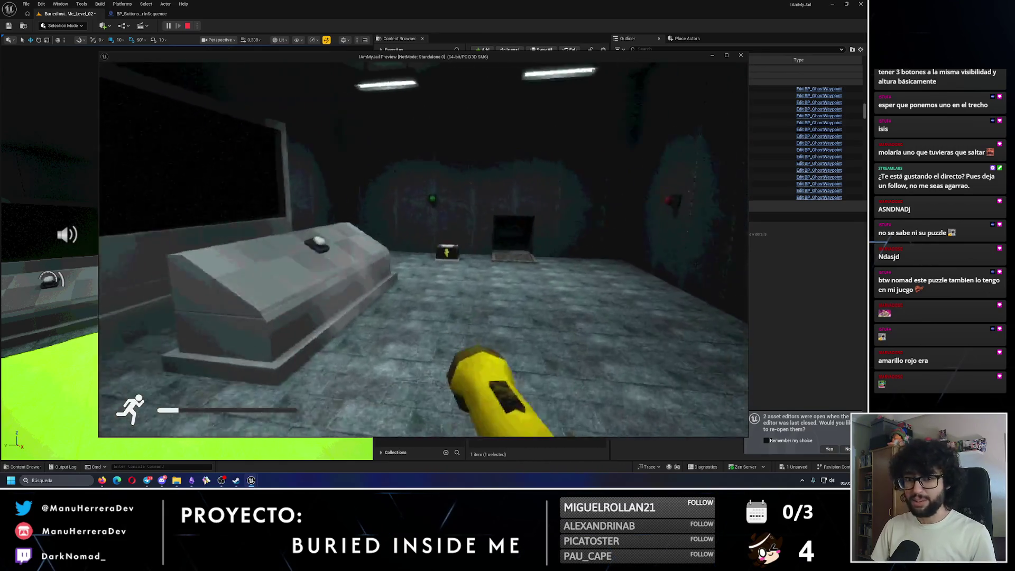
{"action": "key", "text": "w"}
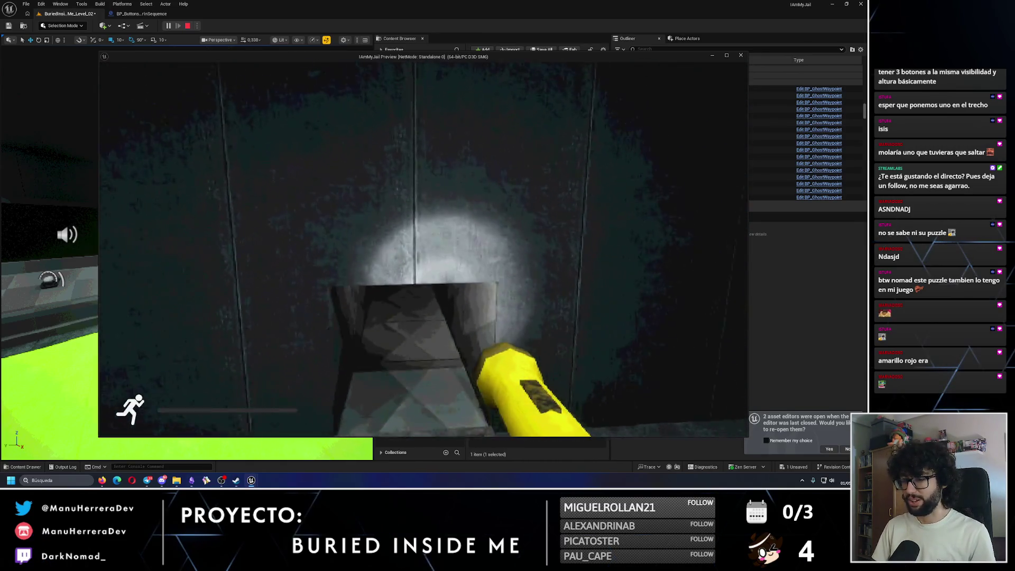
{"action": "key", "text": "c"}
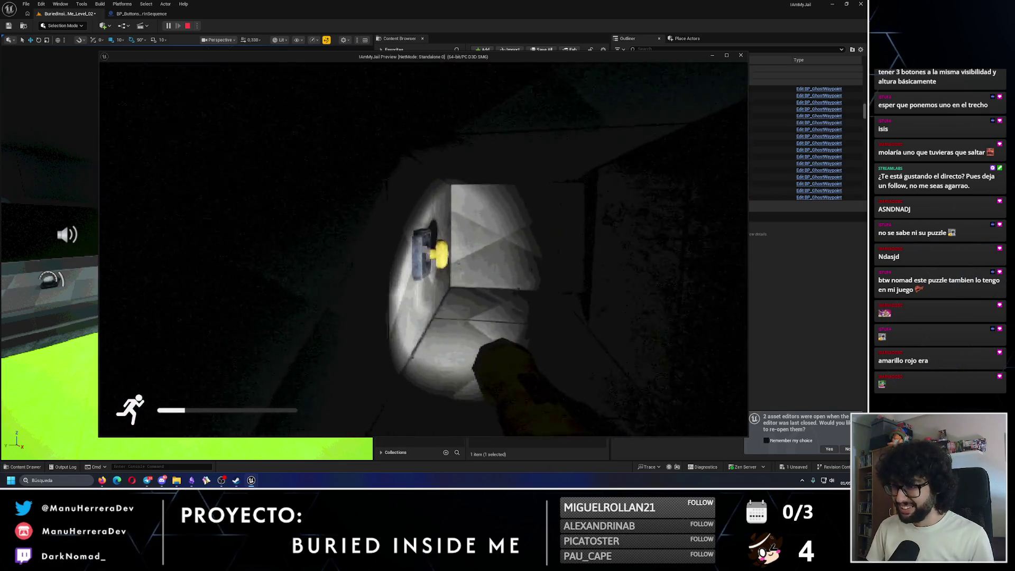
{"action": "key", "text": "w"}
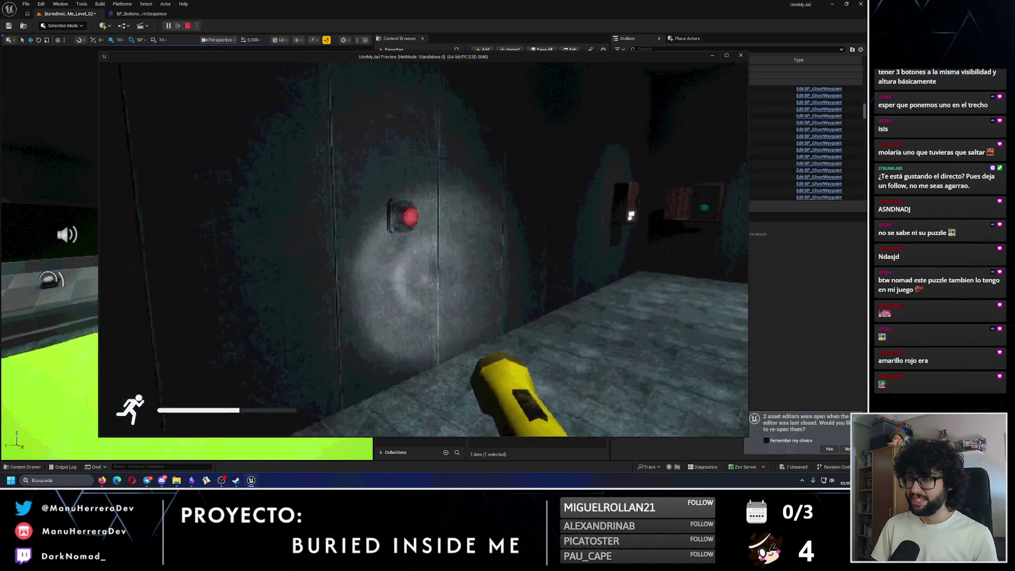
{"action": "key", "text": "e"}
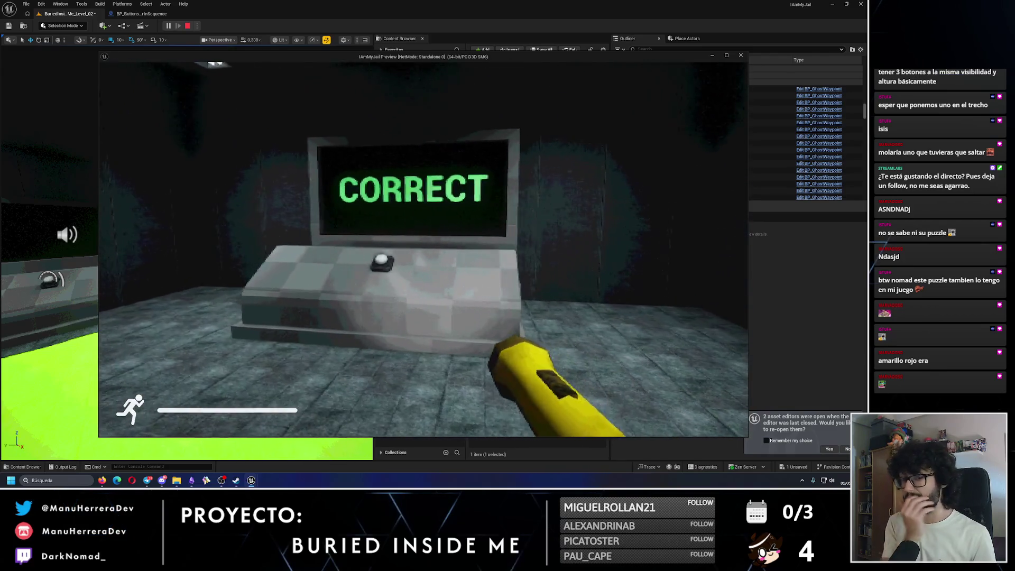
{"action": "key", "text": "w"}
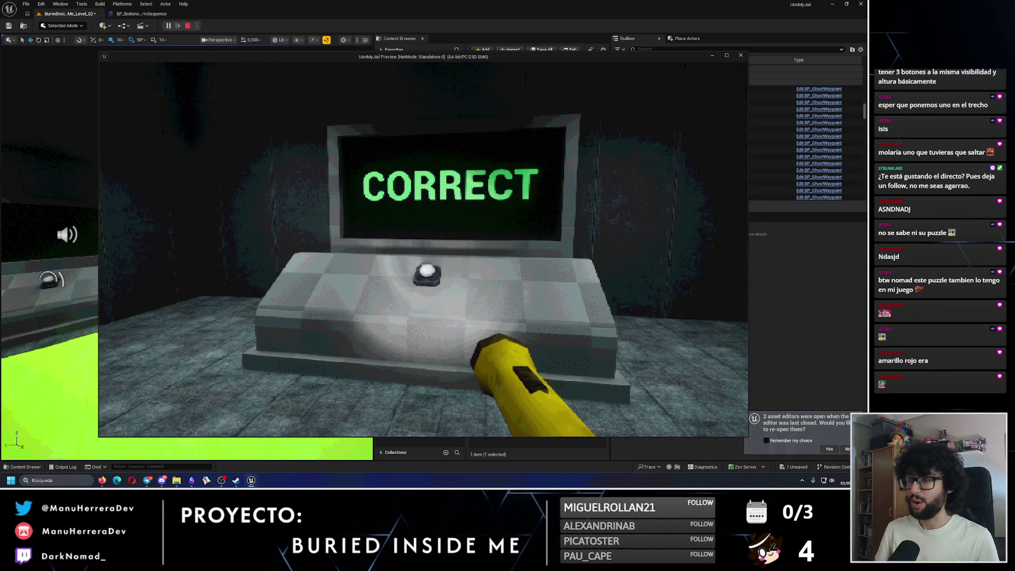
{"action": "key", "text": "Escape"}
{"action": "left_click", "coordinate": [140, 14]}
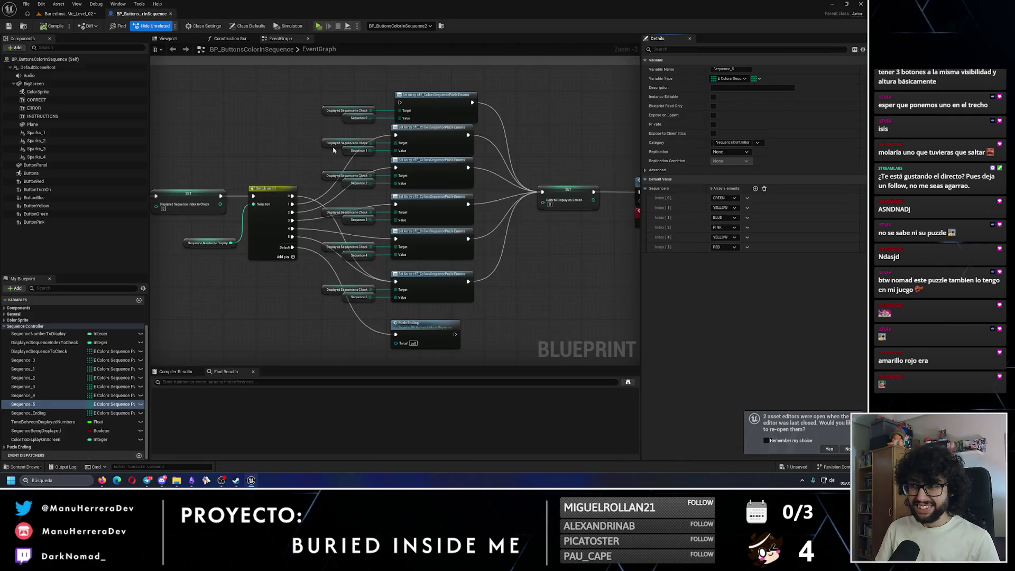
Step: Cancel a stray Switch connection, then save BP_ButtonsColorInSequence and the BuriedInsideMe_Level_02 level
{"action": "left_click_drag", "start_coordinate": [277, 189], "coordinate": [443, 69]}
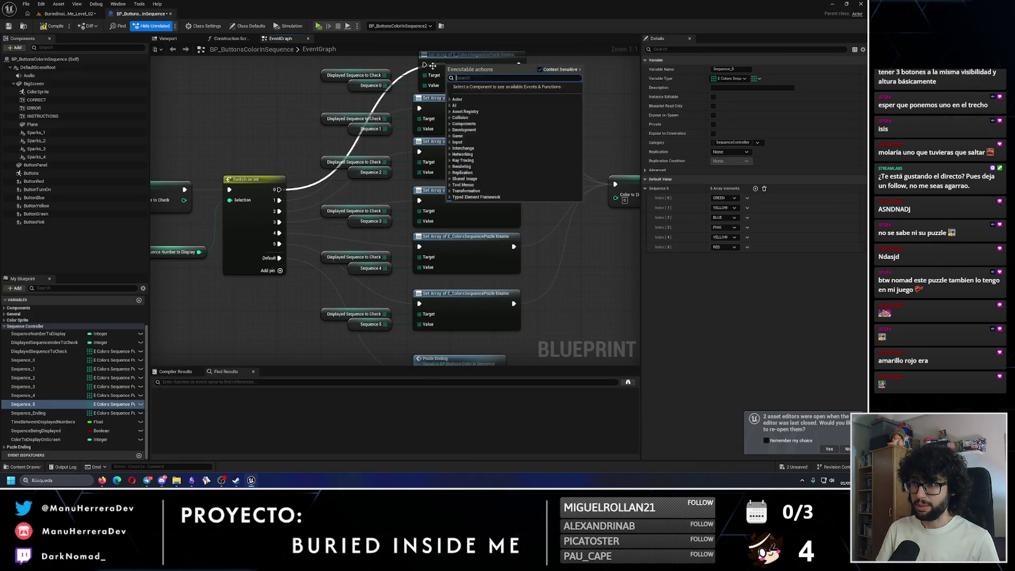
{"action": "key", "text": "Escape"}
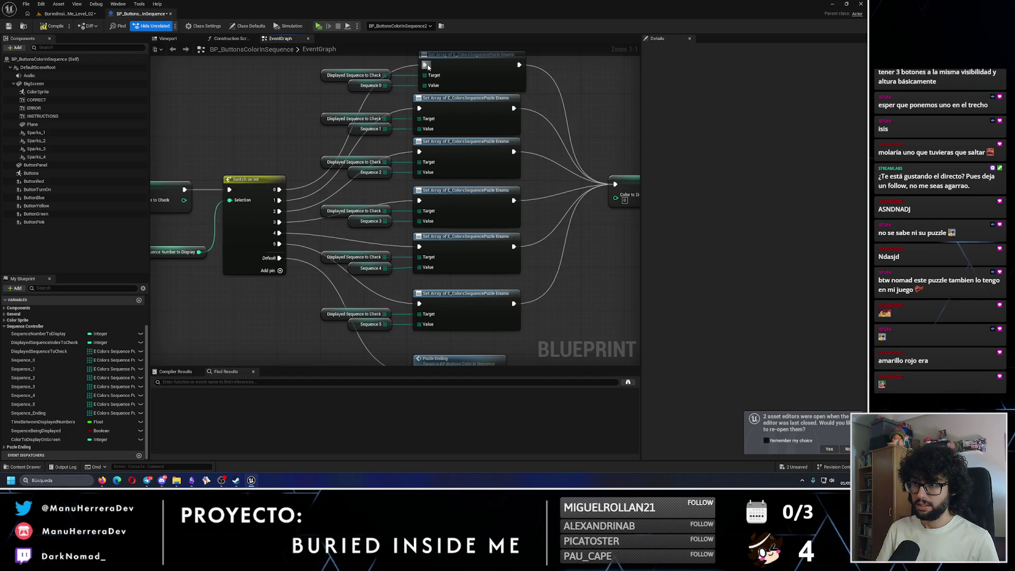
{"action": "left_click", "coordinate": [9, 27]}
{"action": "left_click", "coordinate": [59, 15]}
{"action": "left_click", "coordinate": [11, 26]}
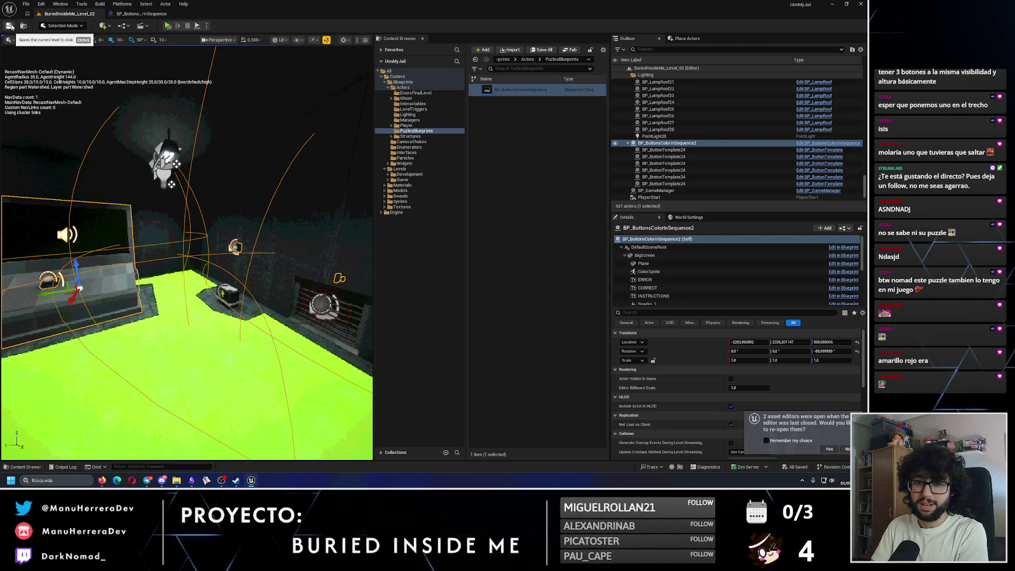
Step: Start a new play-test with Alt+P and submit the colour sequence at the console
{"action": "scroll", "coordinate": [180, 166], "scroll_direction": "up", "scroll_amount": 5}
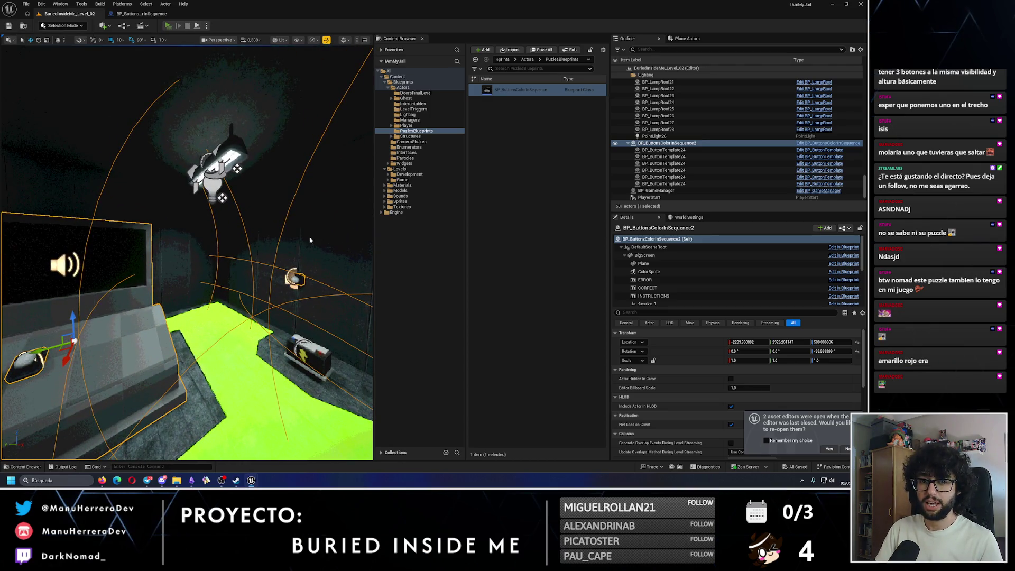
{"action": "key", "text": "alt+p"}
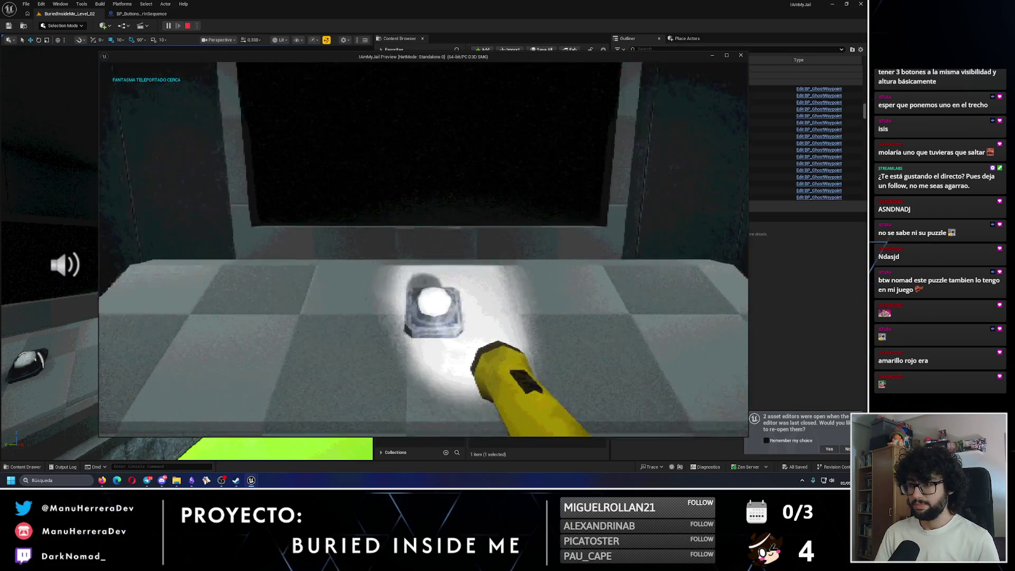
{"action": "key", "text": "s"}
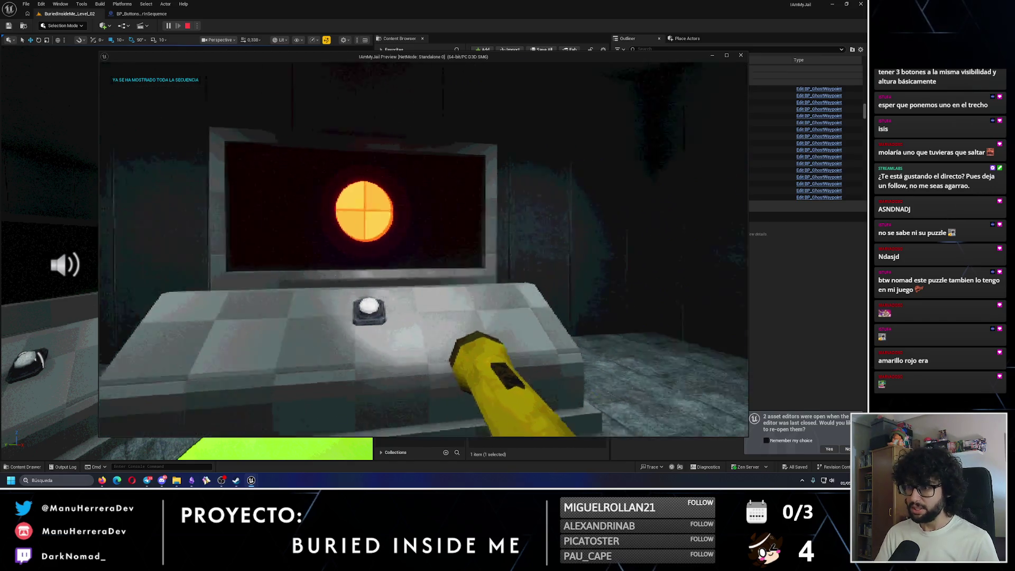
{"action": "left_click", "coordinate": [423, 249]}
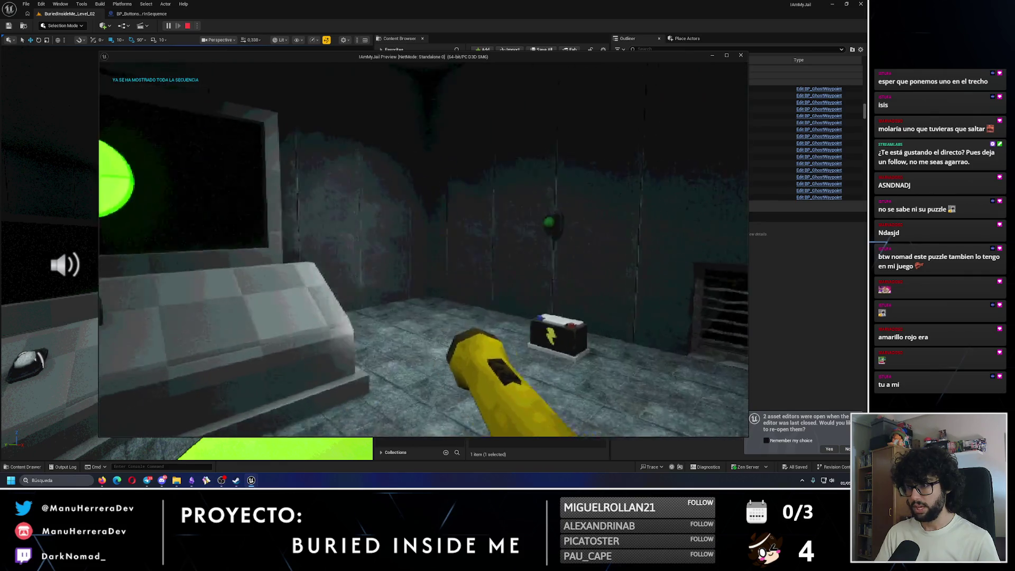
Step: Roam the room corner and wall duct, then return to restart the console's colour sequence
{"action": "key", "text": "shift+w"}
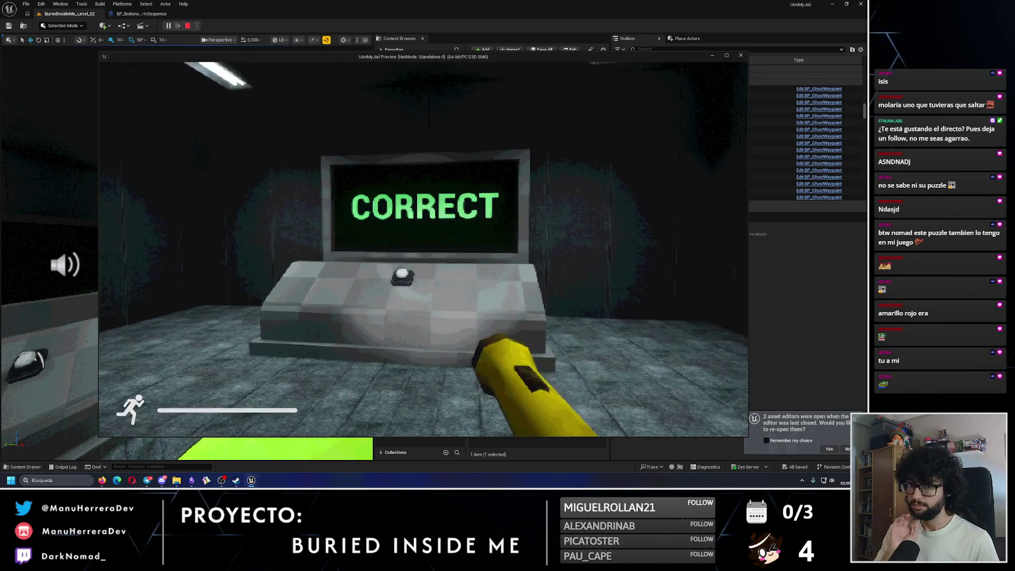
{"action": "key", "text": "w"}
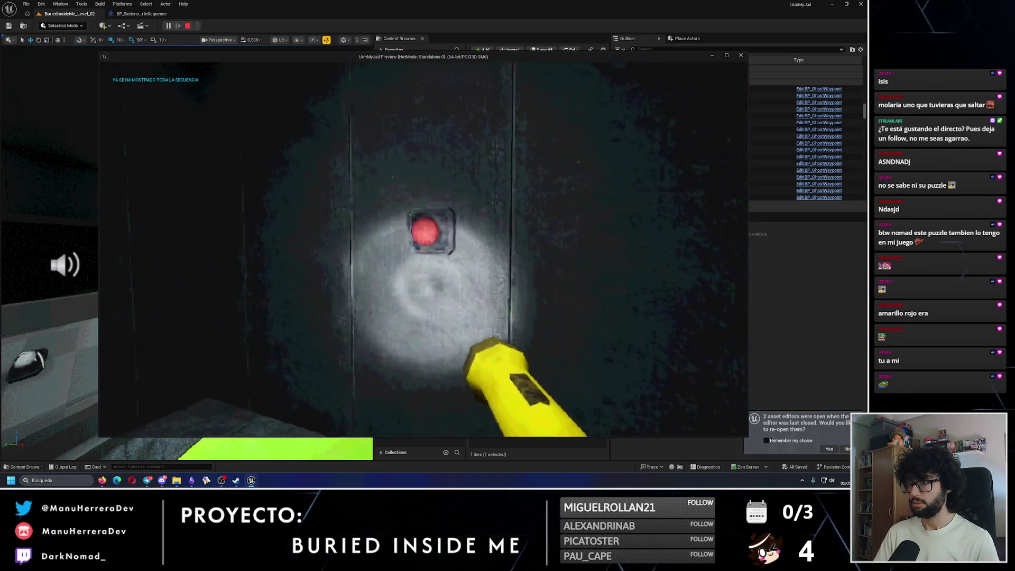
{"action": "key", "text": "shift+w"}
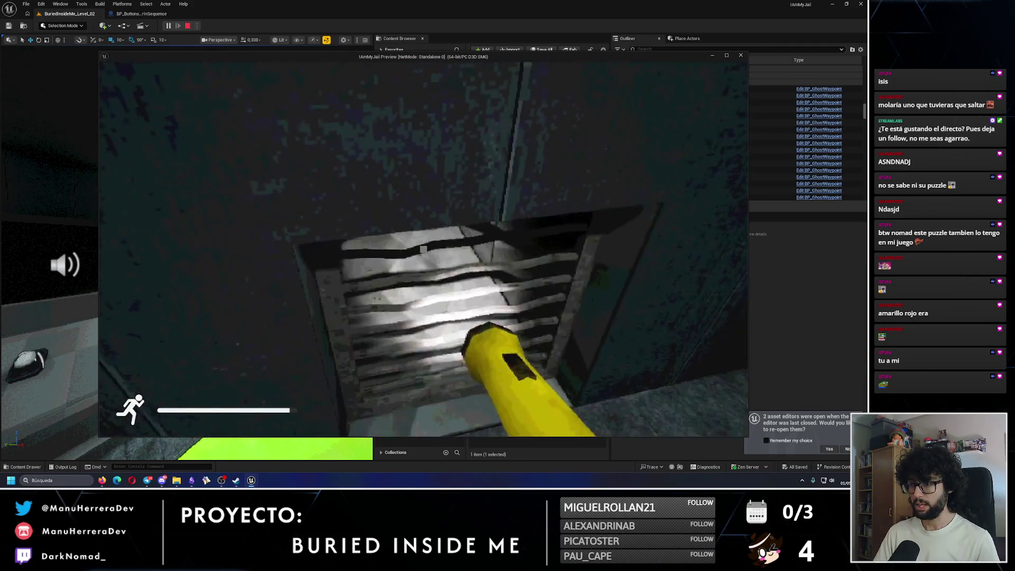
{"action": "key", "text": "w"}
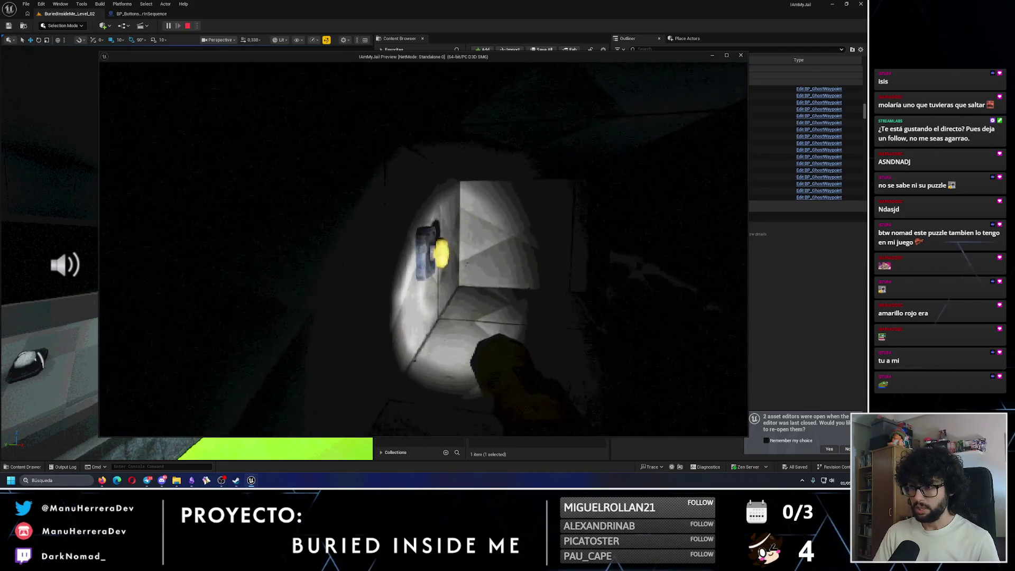
{"action": "key", "text": "w"}
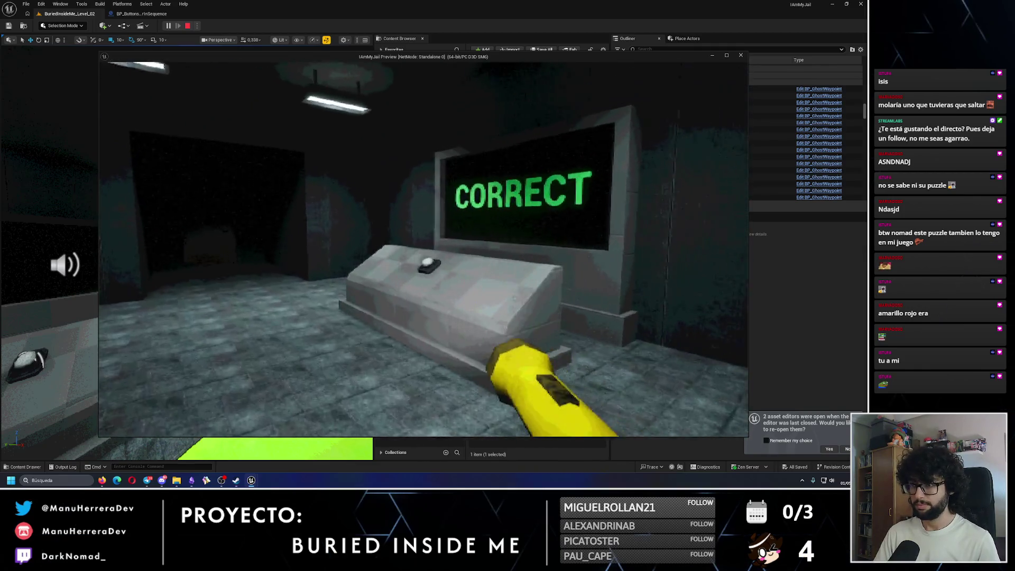
{"action": "key", "text": "w"}
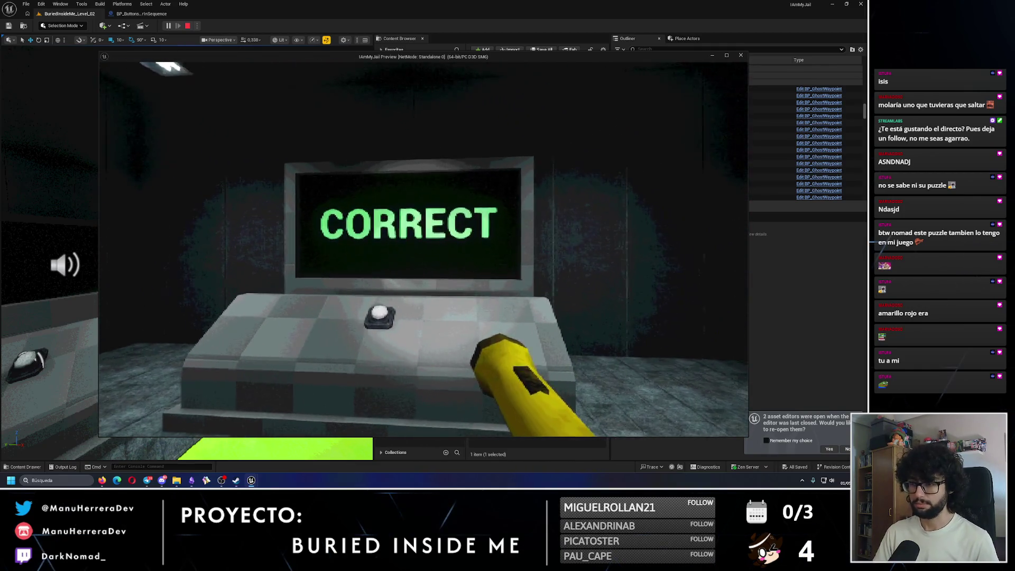
{"action": "key", "text": "w"}
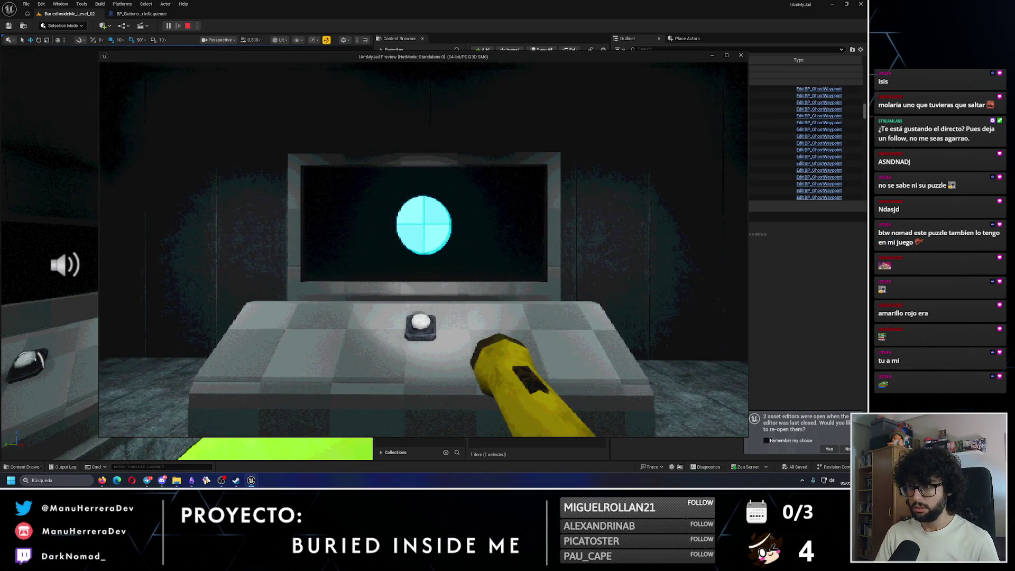
Step: Visit the red, pink, cyan and tunnel-yellow buttons, then return to the console for the sequence
{"action": "key", "text": "shift+w"}
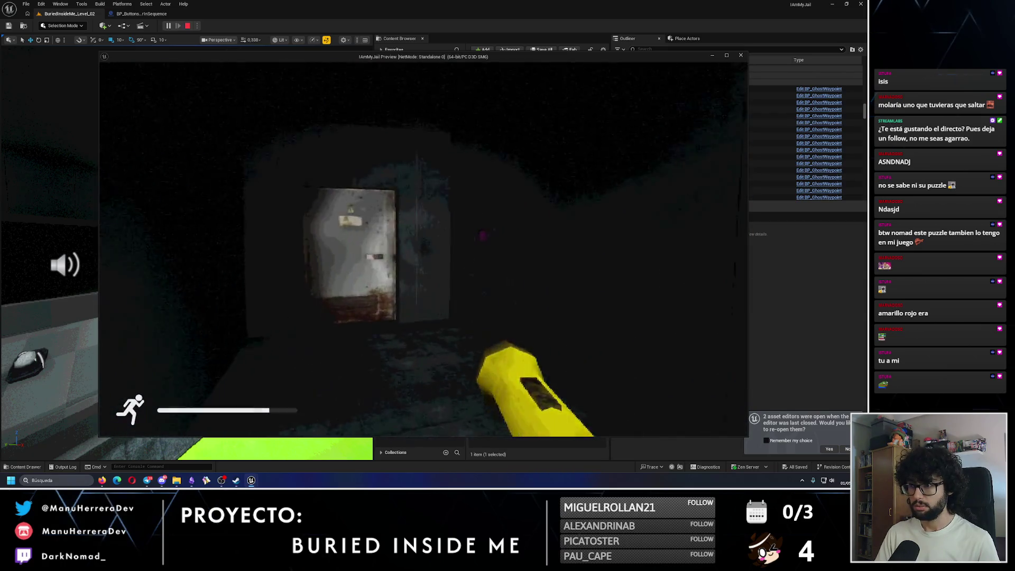
{"action": "mouse_move", "coordinate": [424, 249]}
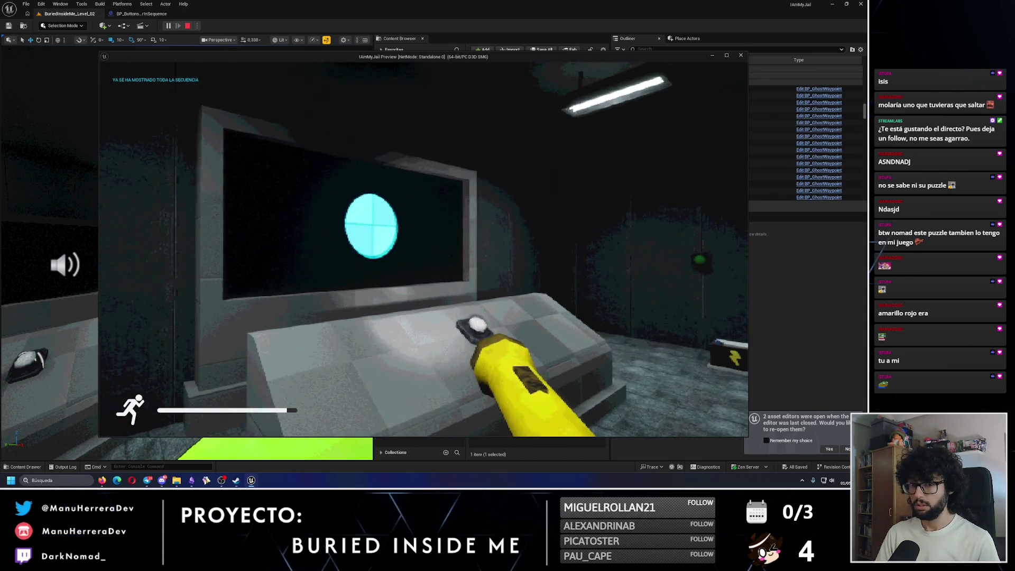
{"action": "key", "text": "shift+w"}
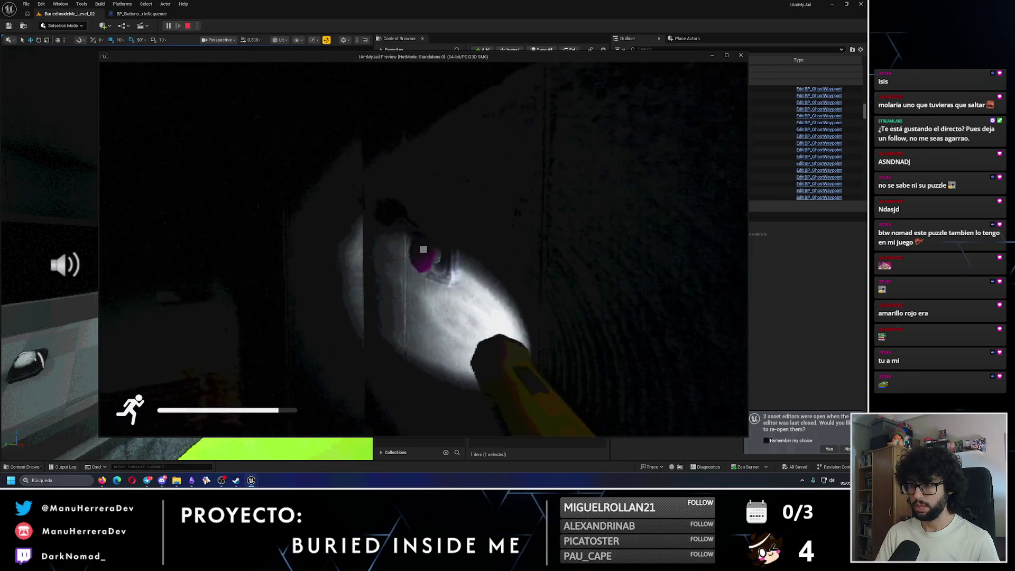
{"action": "key", "text": "shift+w"}
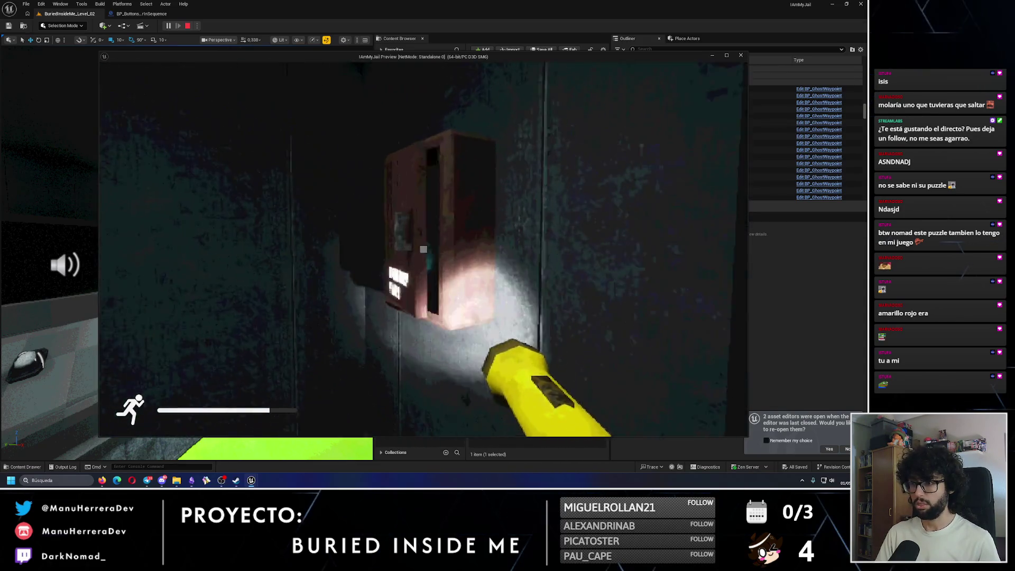
{"action": "key", "text": "shift+w"}
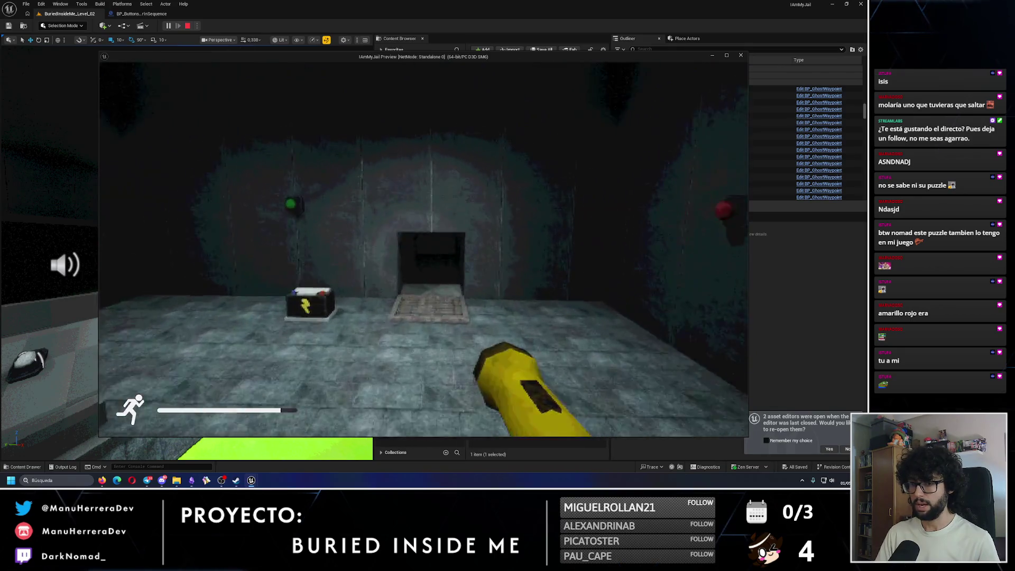
{"action": "key", "text": "shift+w"}
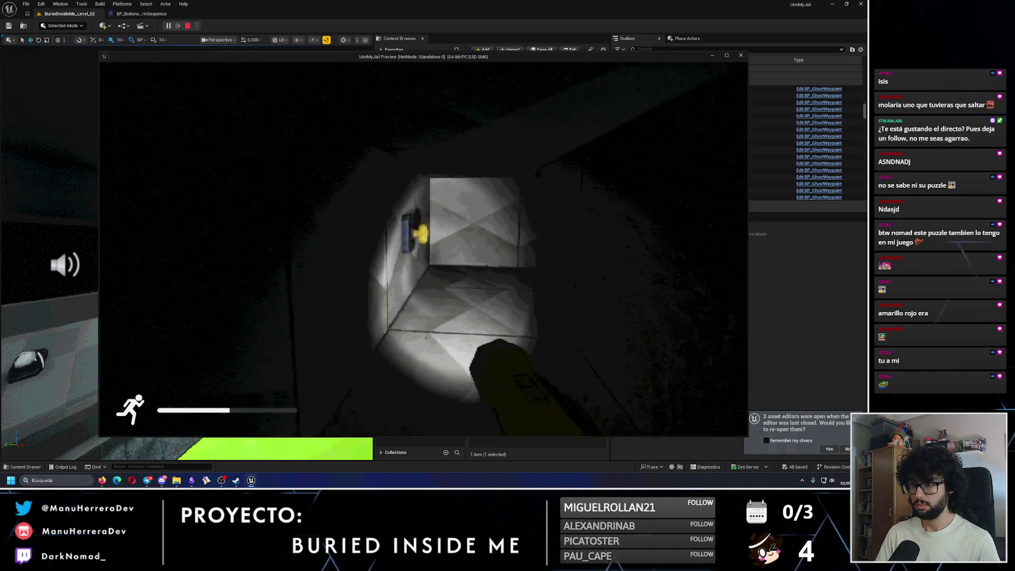
{"action": "key", "text": "w"}
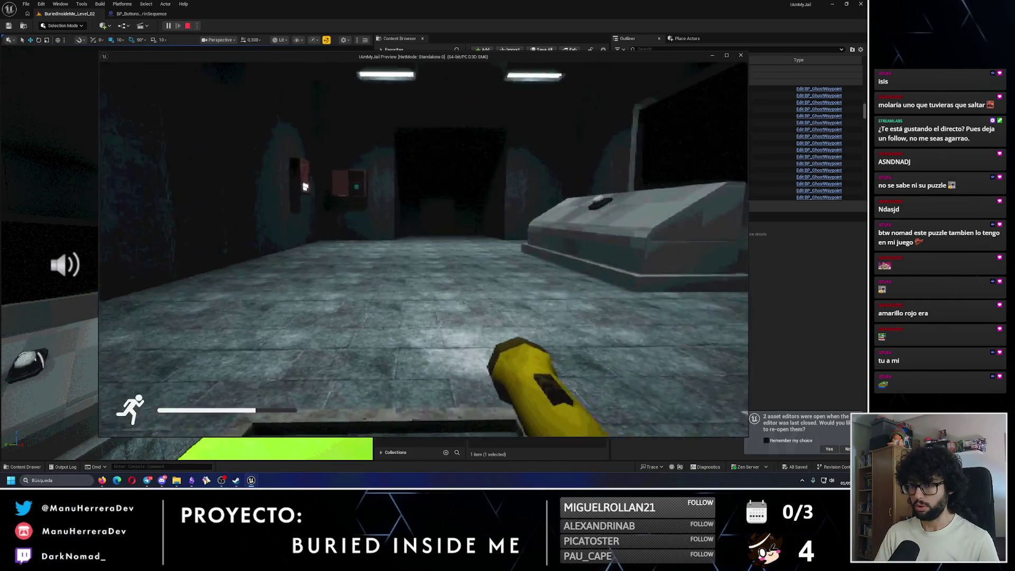
{"action": "key", "text": "shift+w"}
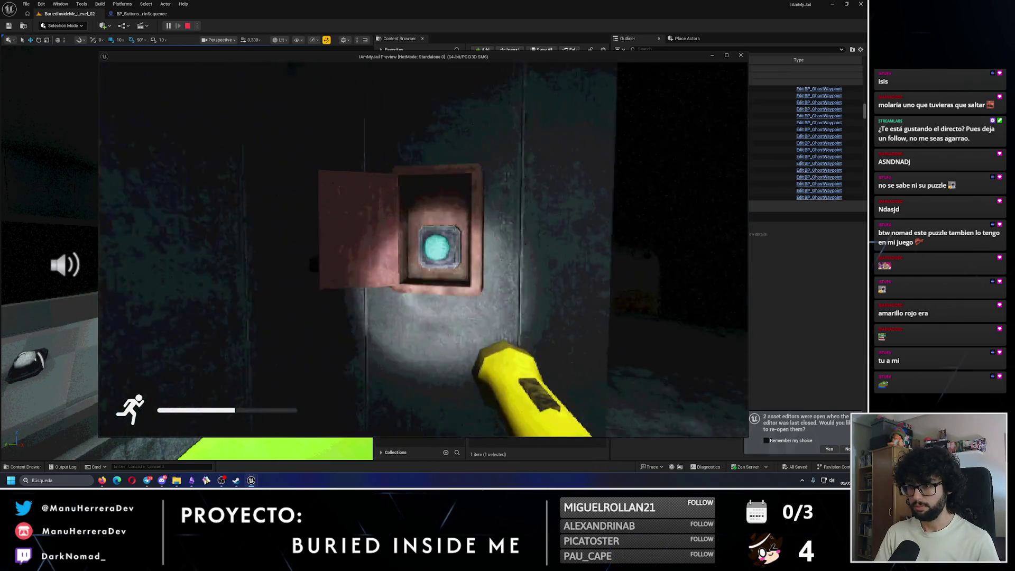
{"action": "key", "text": "e"}
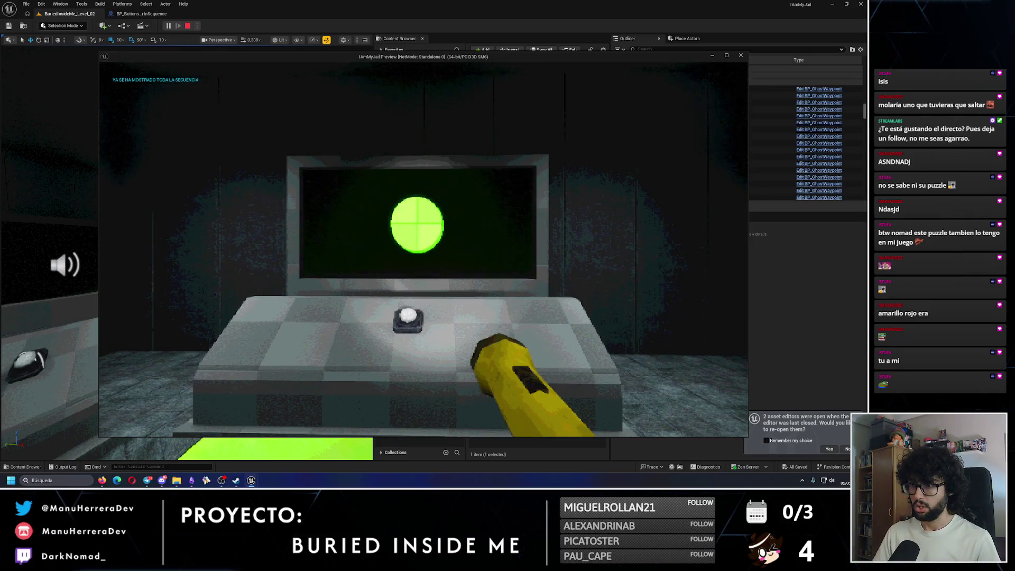
Step: Make a second pass past the red, cyan, pink and green buttons until the console reads CORRECT
{"action": "key", "text": "w"}
{"action": "key", "text": "shift+w"}
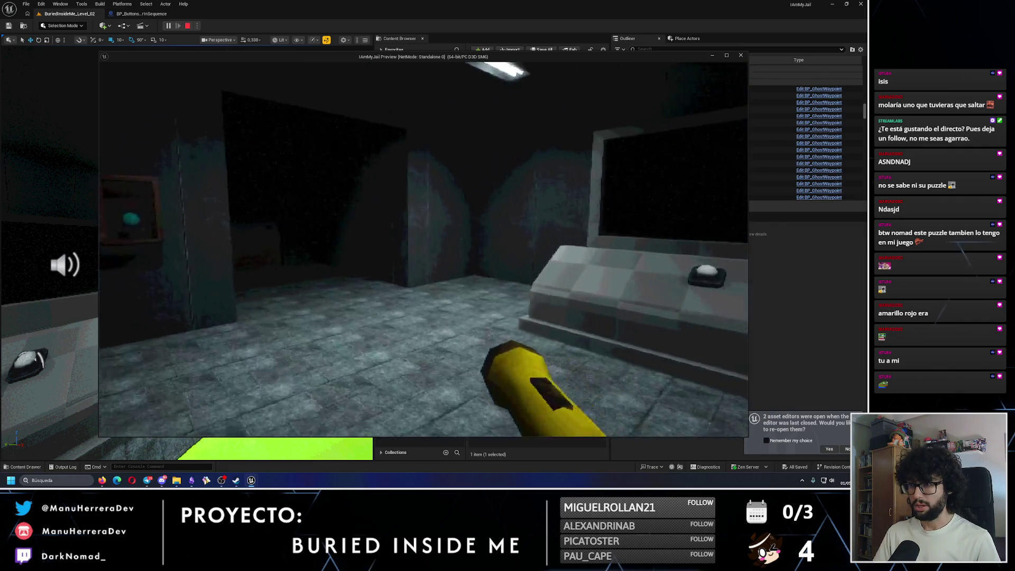
{"action": "key", "text": "shift+w"}
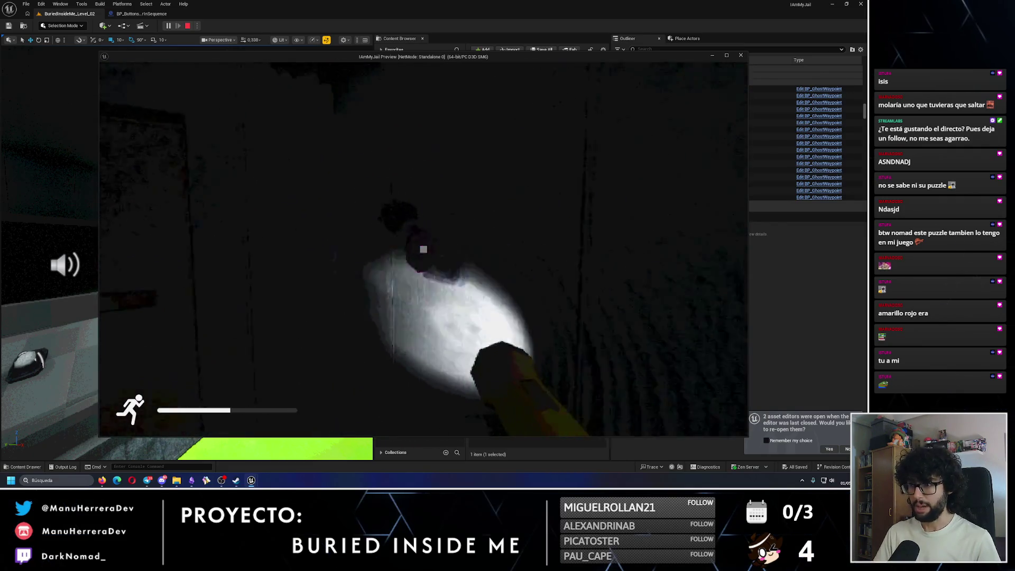
{"action": "key", "text": "w"}
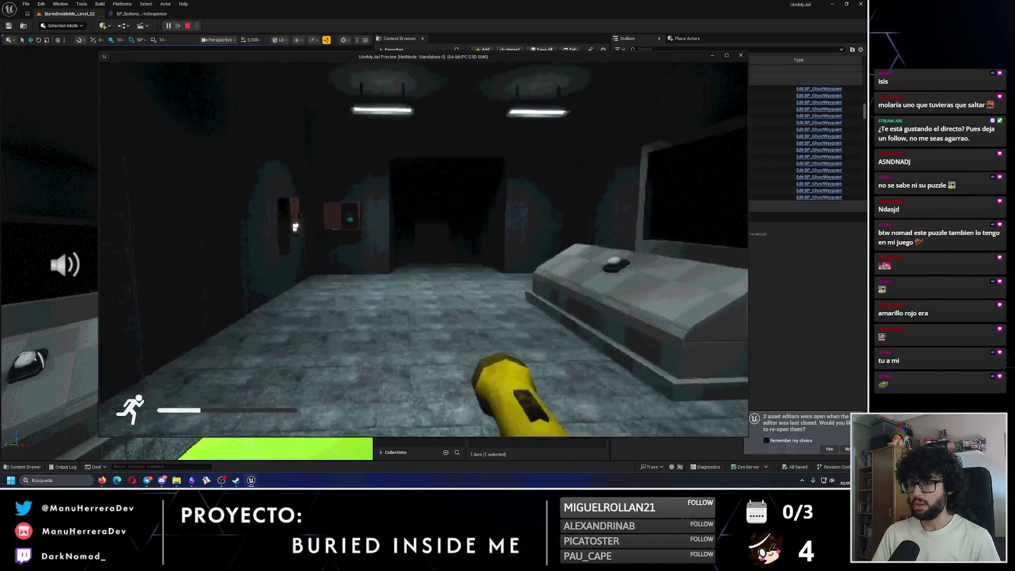
{"action": "key", "text": "w"}
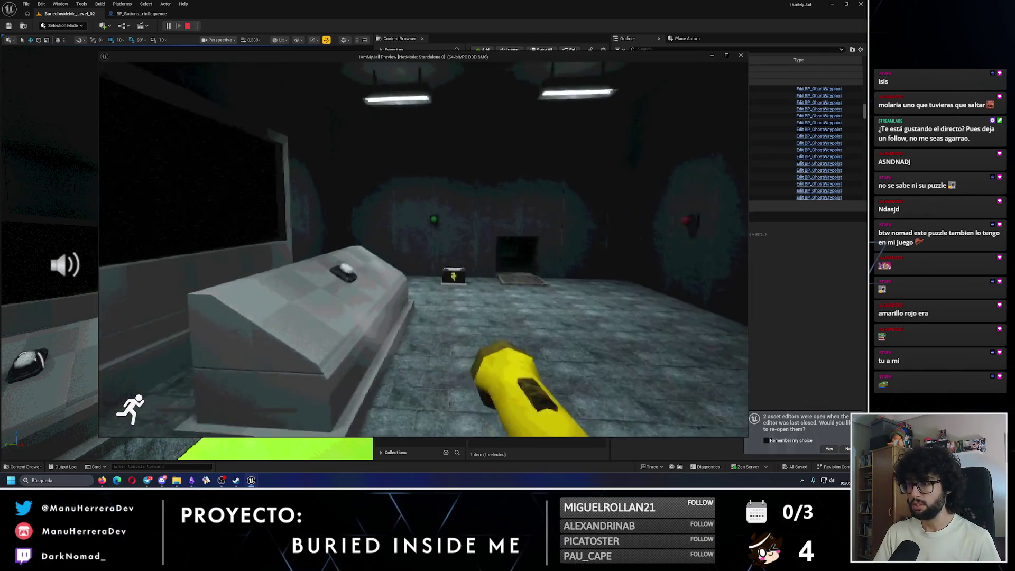
{"action": "key", "text": "w"}
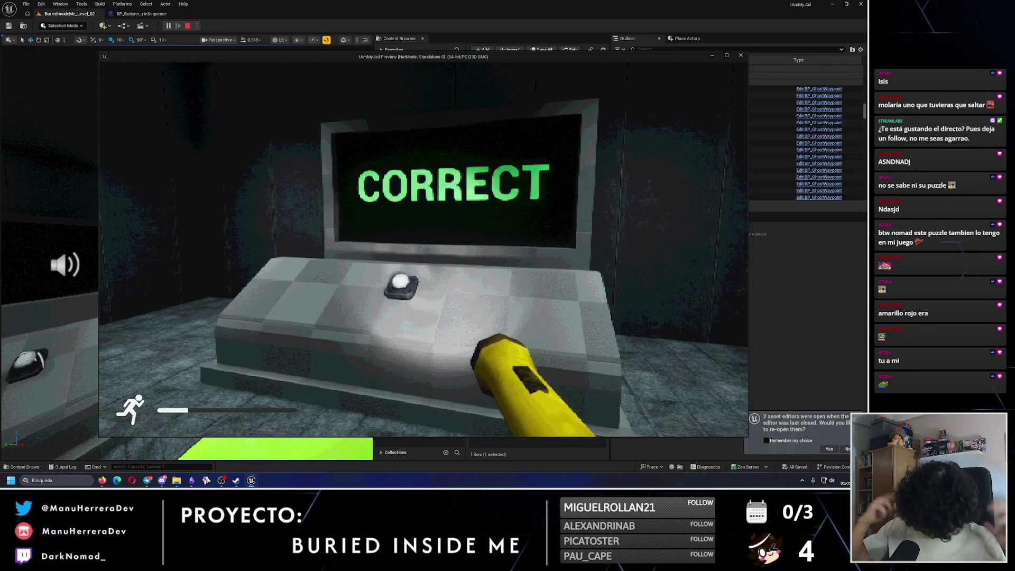
Step: Step back from the CORRECT console and head past the green button into the yellow-button chute
{"action": "key", "text": "s"}
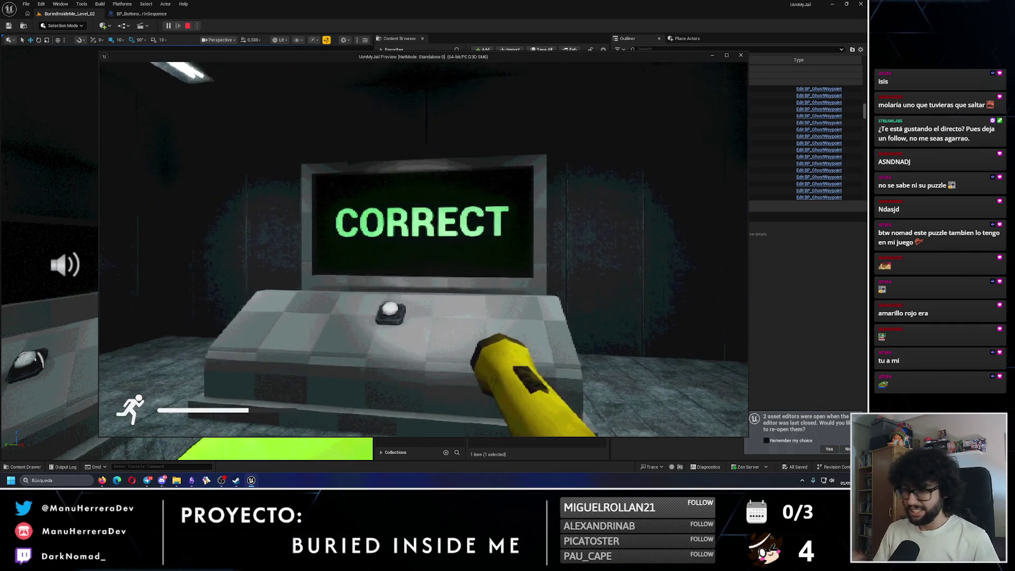
{"action": "key", "text": "w"}
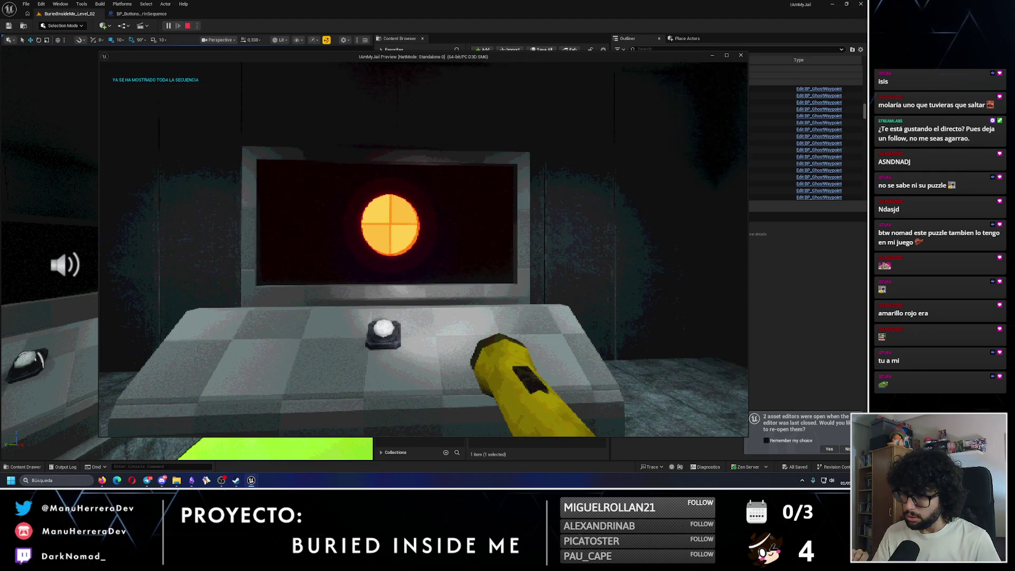
{"action": "key", "text": "d"}
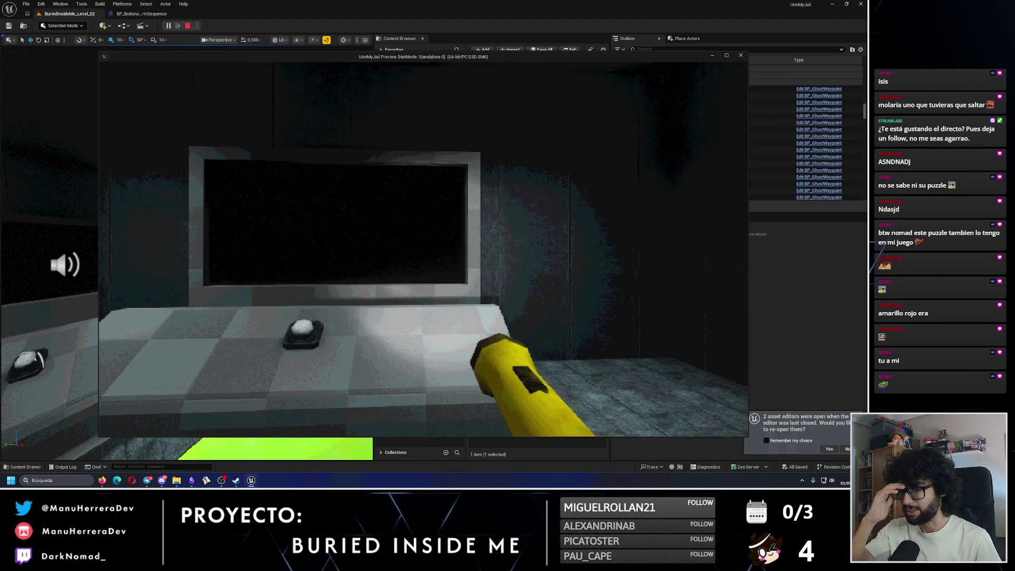
{"action": "key", "text": "d"}
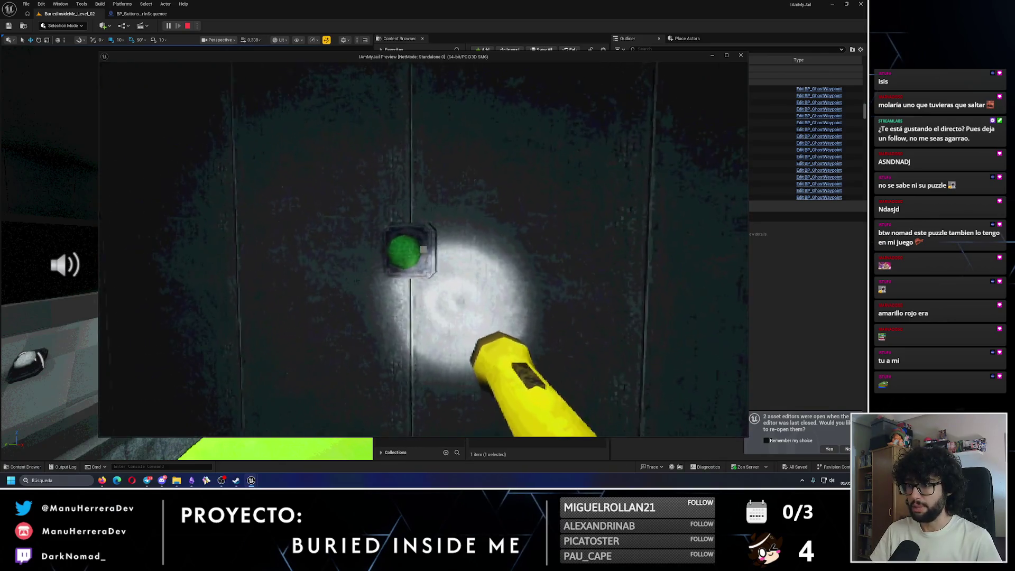
{"action": "key", "text": "w"}
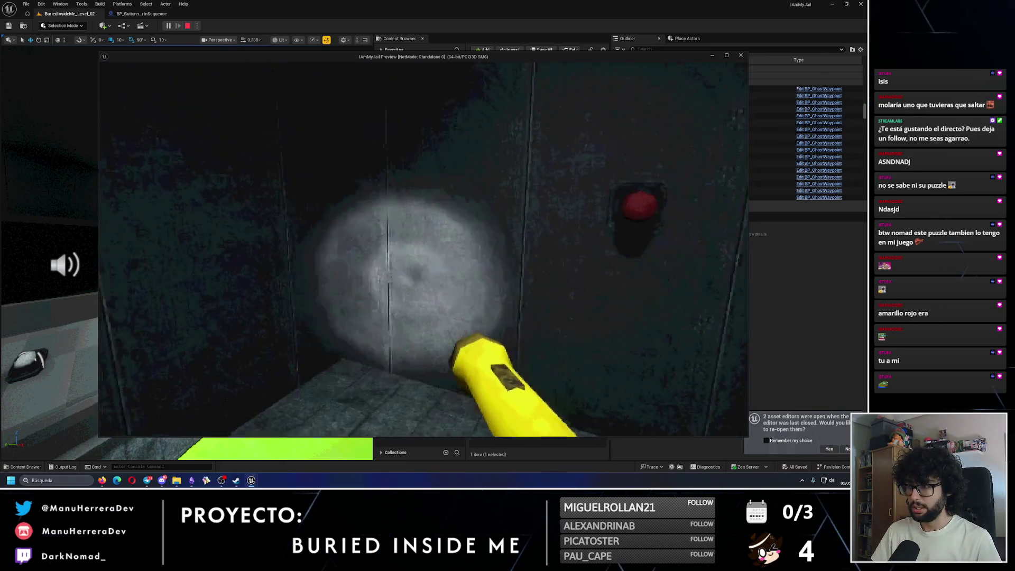
{"action": "key", "text": "w"}
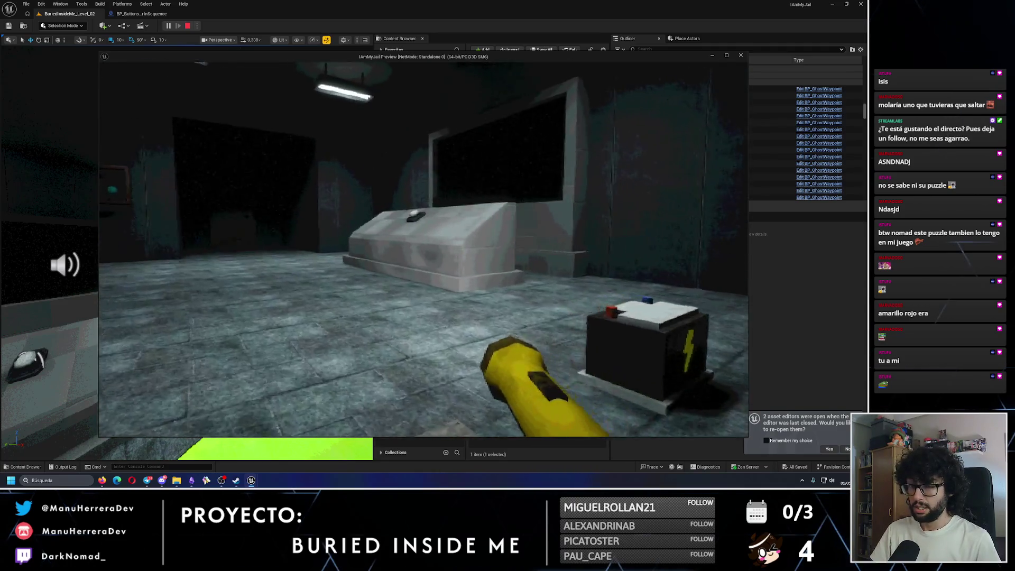
Step: Visit the red, teal, pink and boxed yellow buttons, then return toward the console
{"action": "key", "text": "w"}
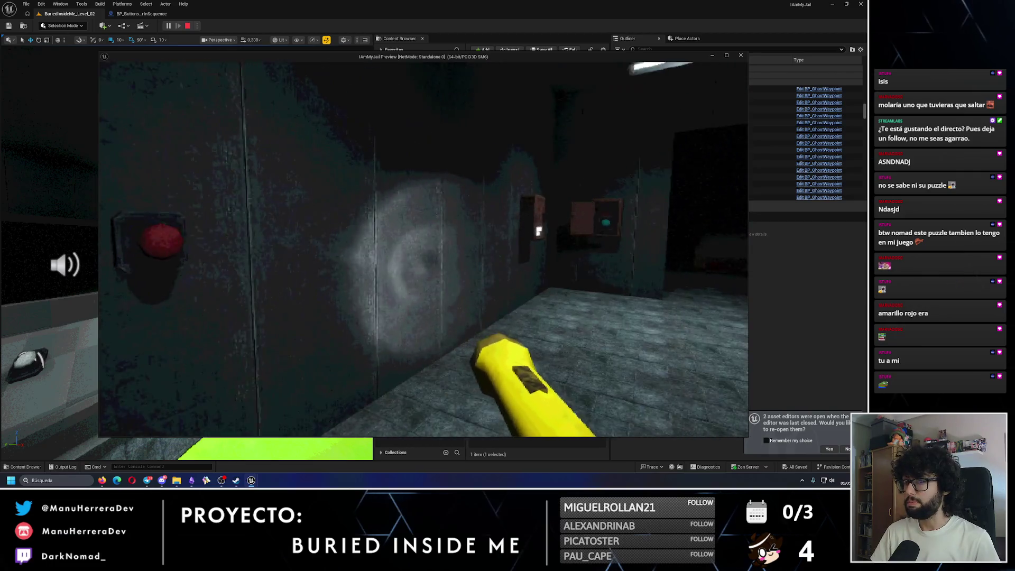
{"action": "key", "text": "shift+w"}
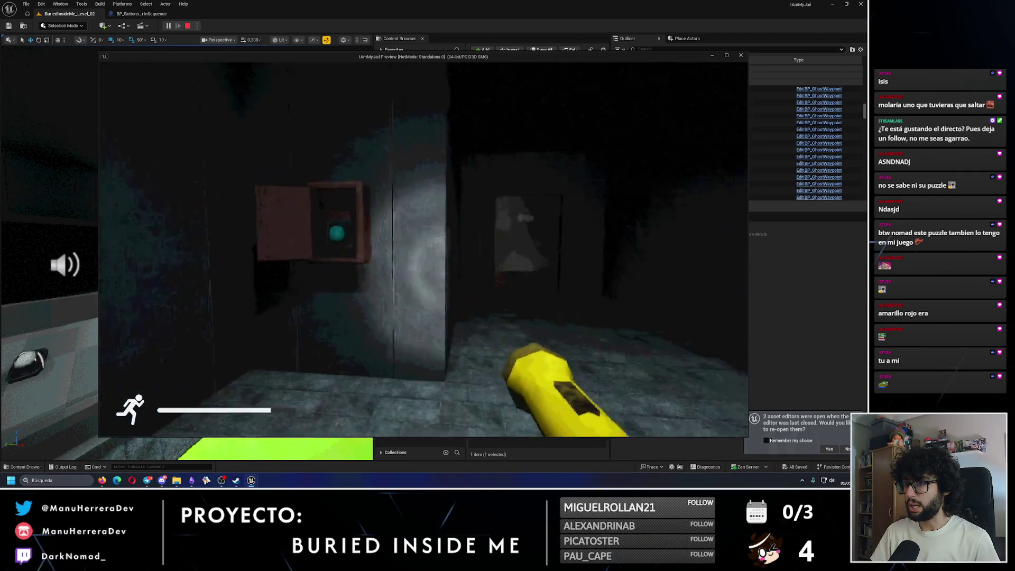
{"action": "key", "text": "shift+w"}
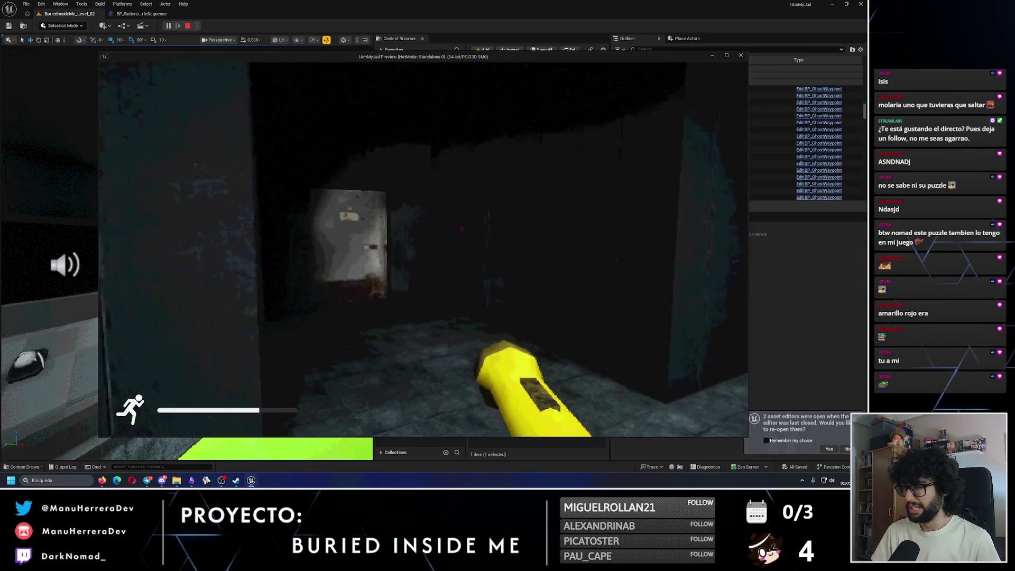
{"action": "key", "text": "shift+w"}
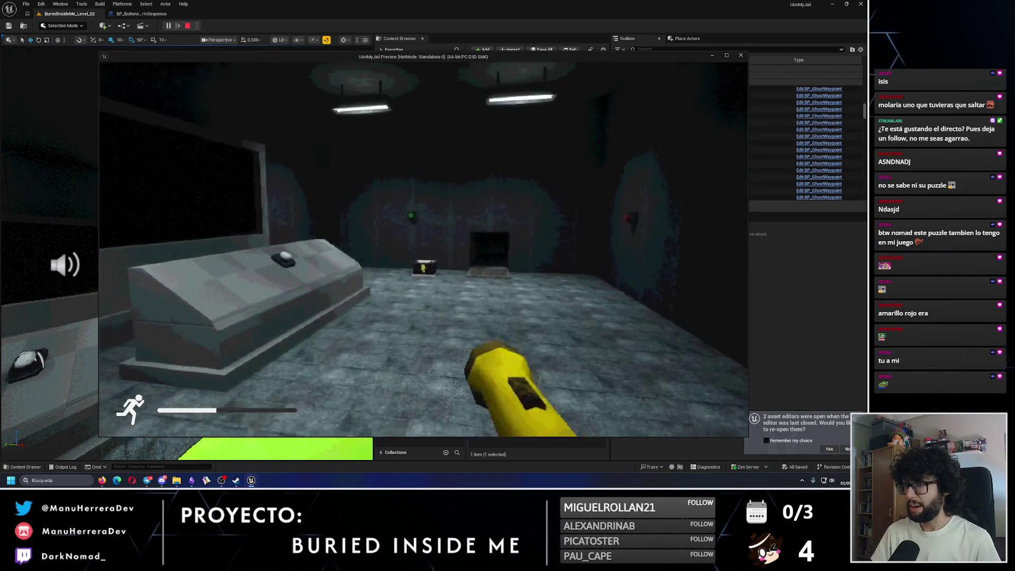
{"action": "key", "text": "w"}
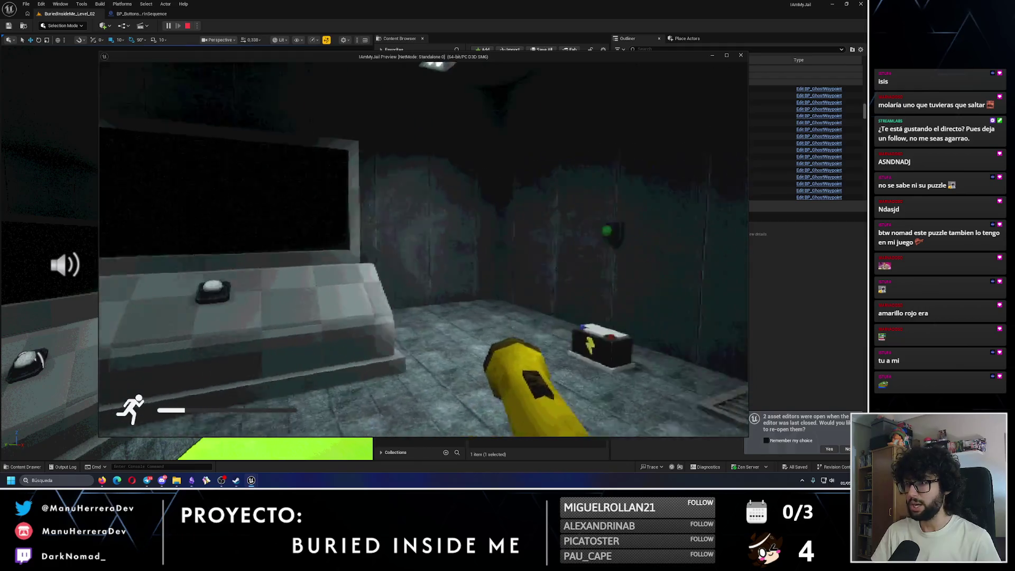
{"action": "key", "text": "shift+w"}
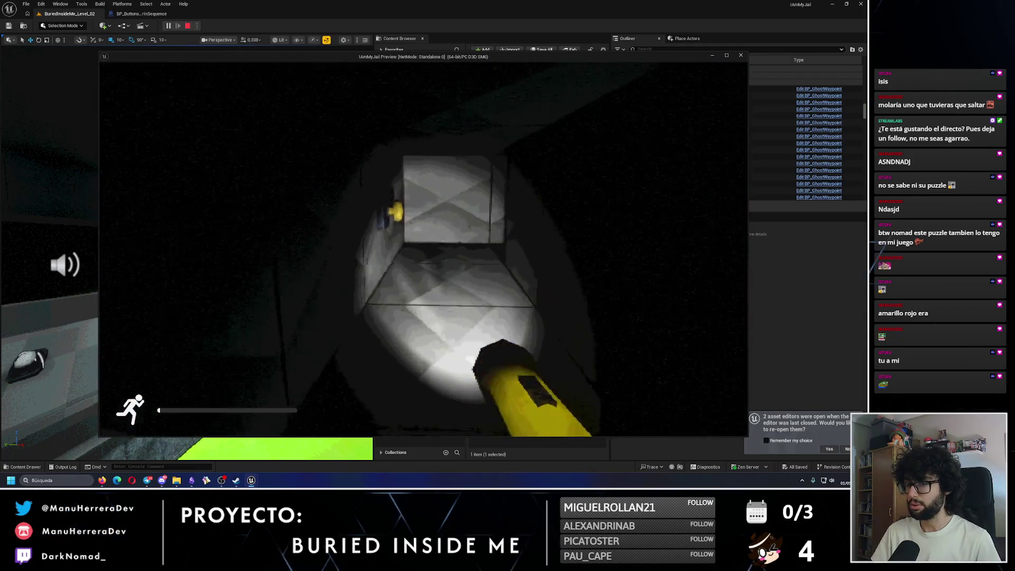
{"action": "key", "text": "w"}
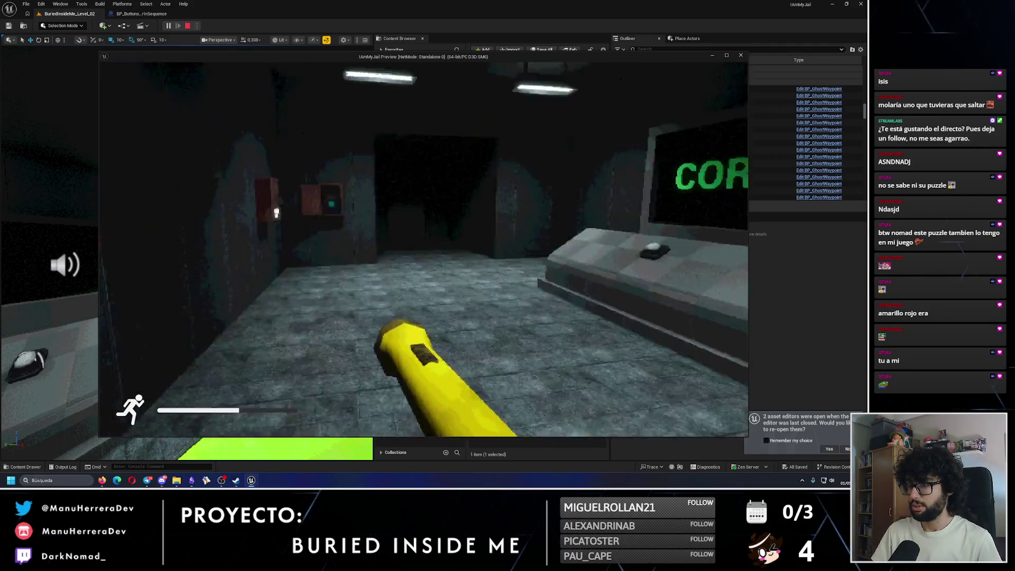
{"action": "key", "text": "w"}
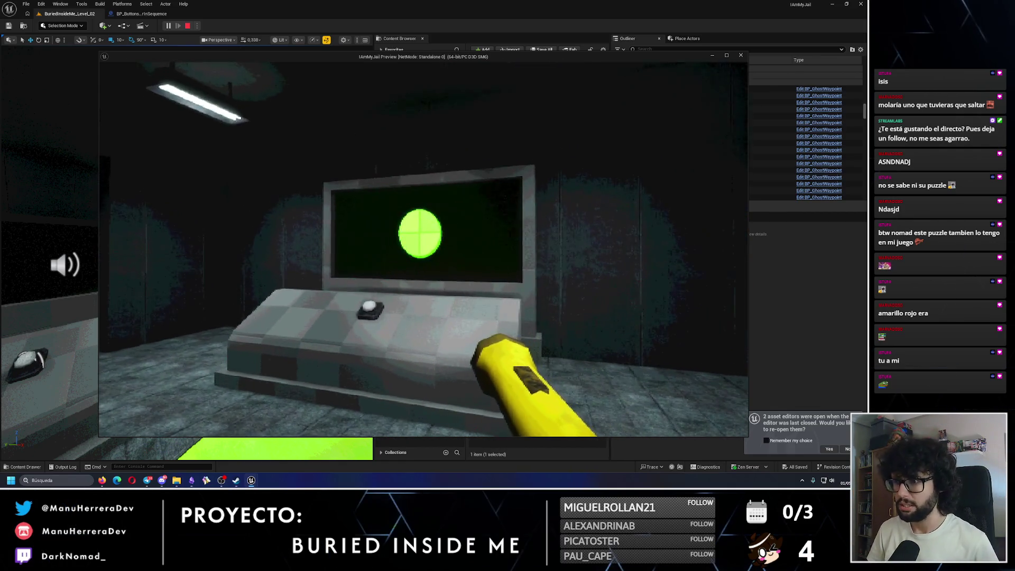
Step: Watch the colour sequence play at the console, then end the play session with Esc
{"action": "key", "text": "w"}
{"action": "key", "text": "a"}
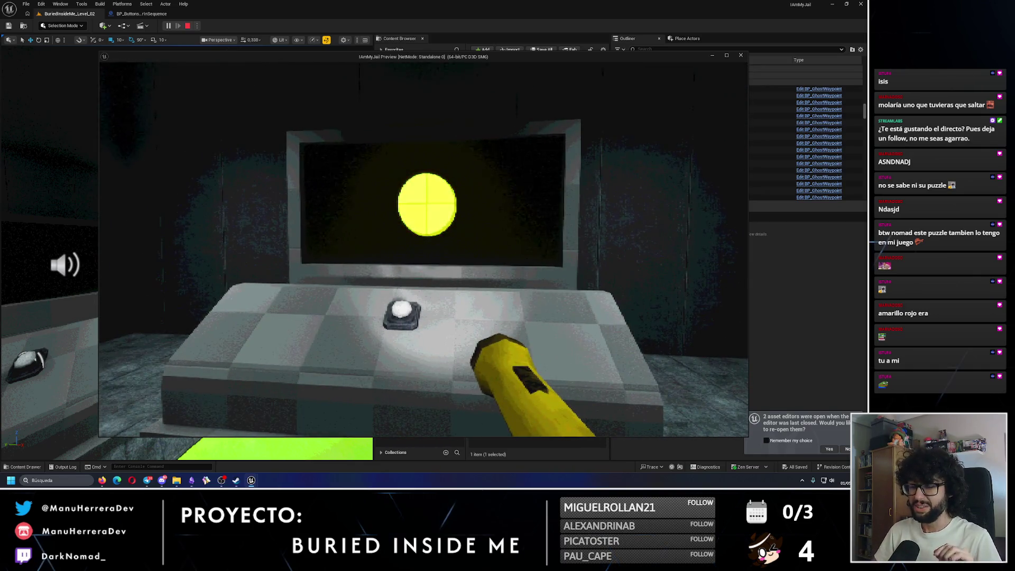
{"action": "key", "text": "w"}
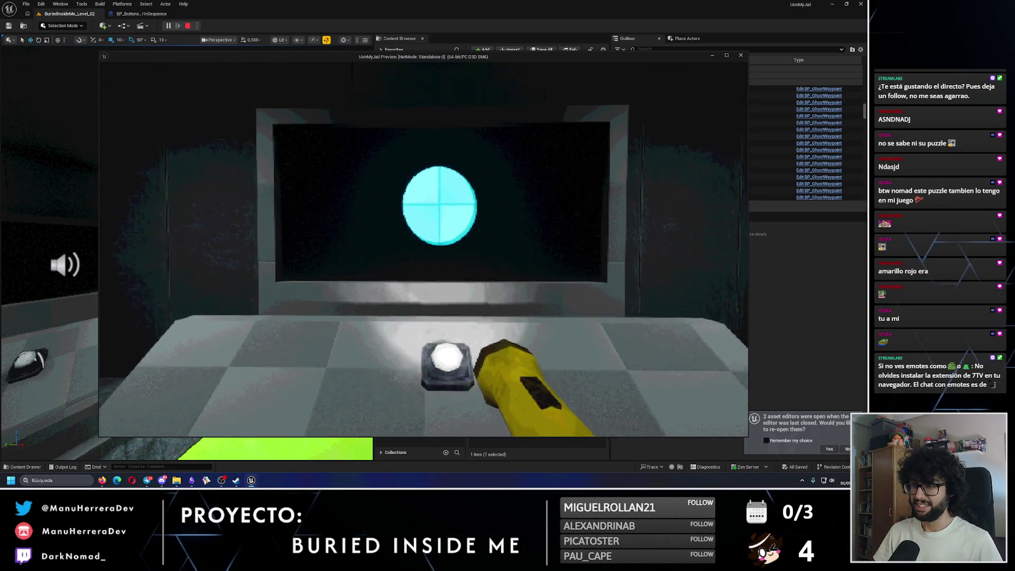
{"action": "key", "text": "w"}
{"action": "key", "text": "s"}
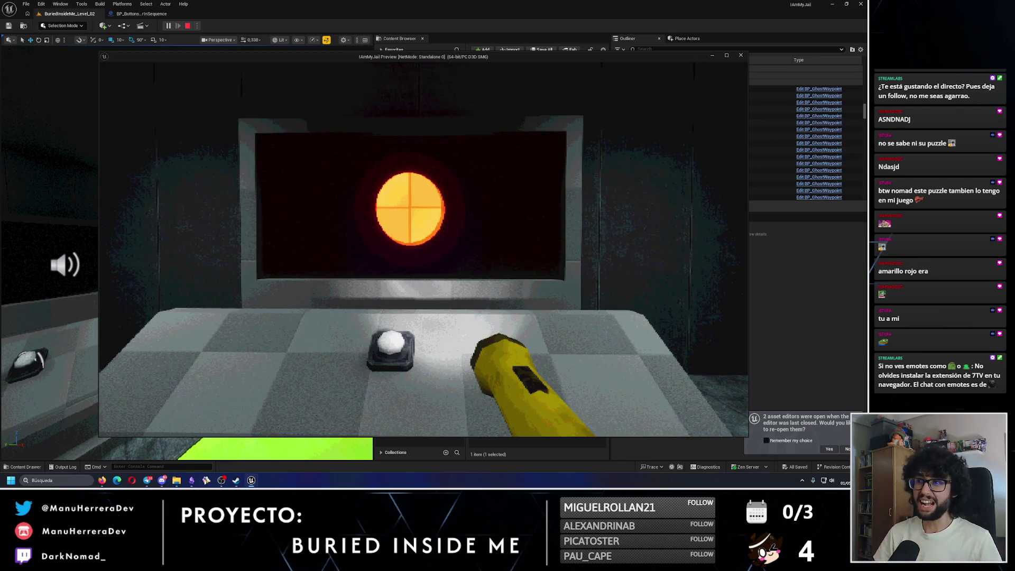
{"action": "key", "text": "s"}
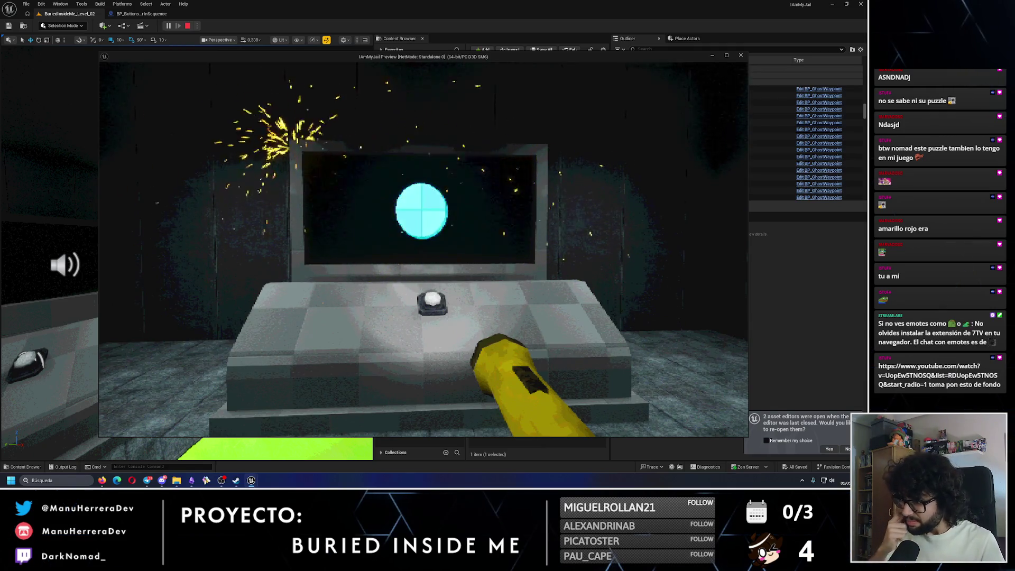
{"action": "key", "text": "s"}
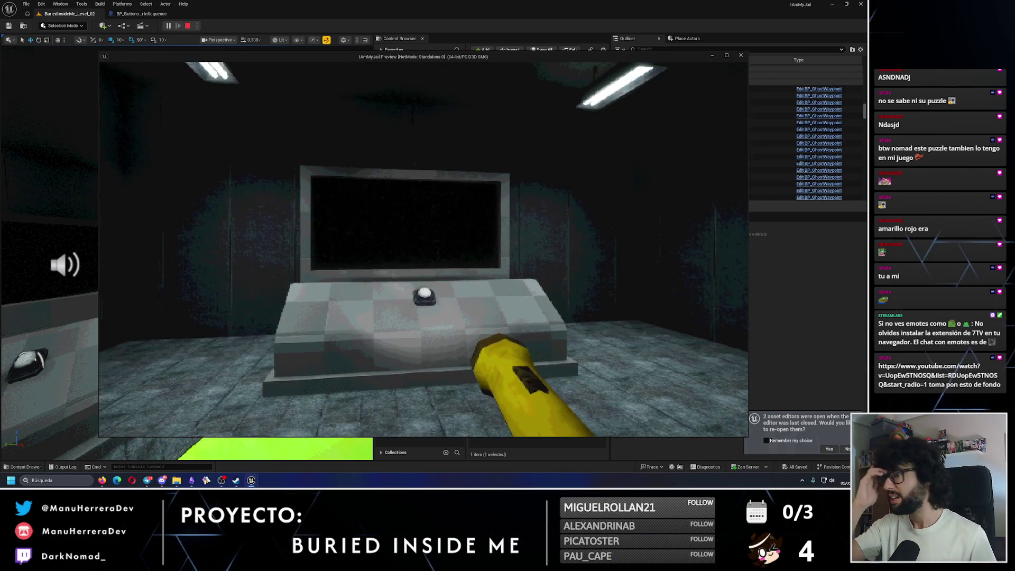
{"action": "key", "text": "w"}
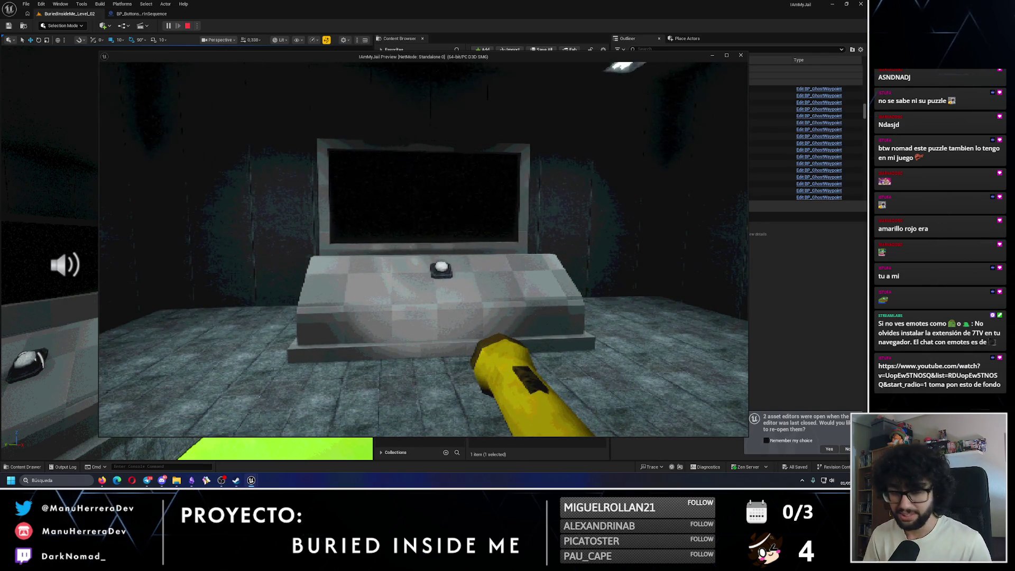
{"action": "key", "text": "w"}
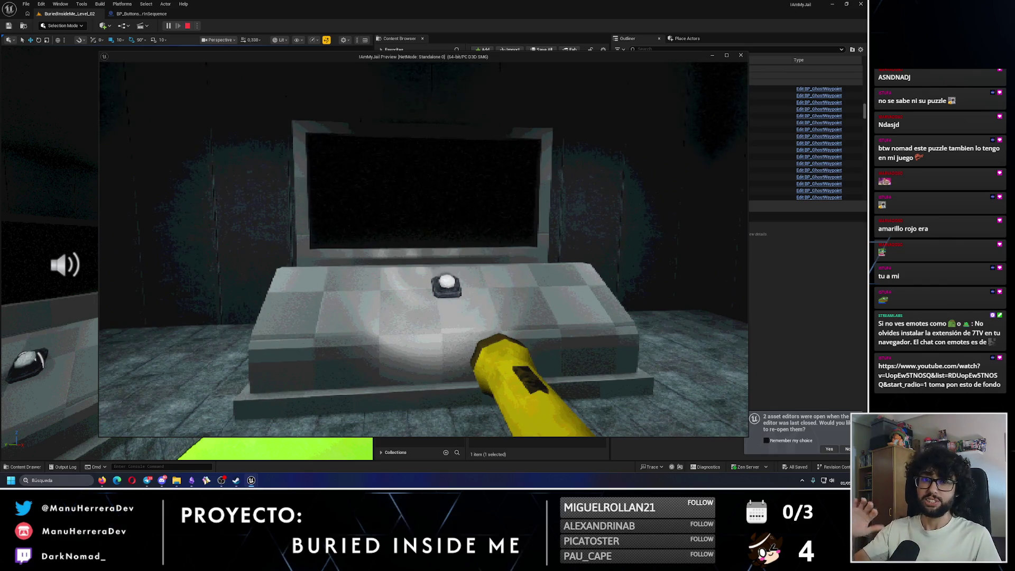
{"action": "key", "text": "w"}
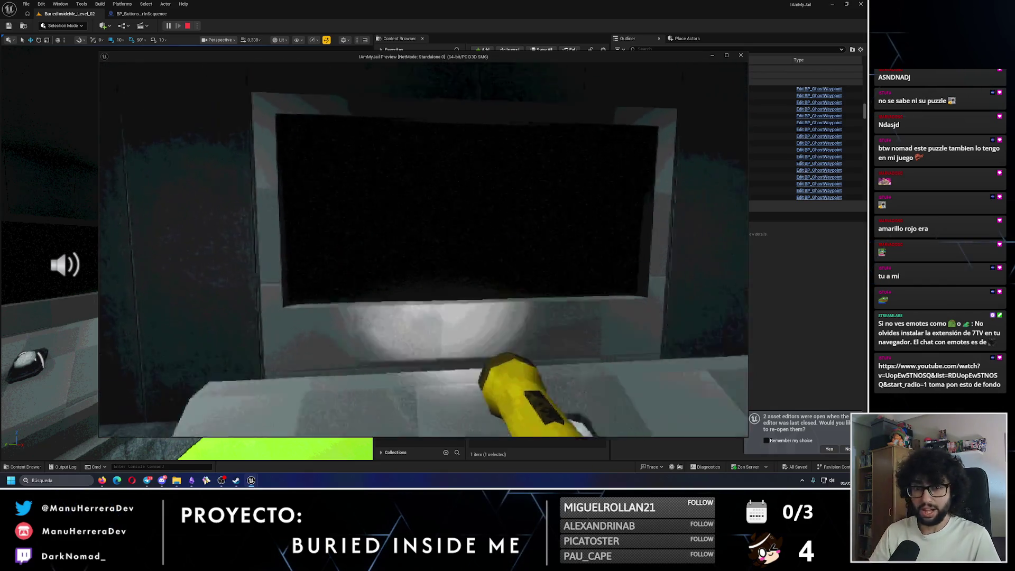
{"action": "key", "text": "s"}
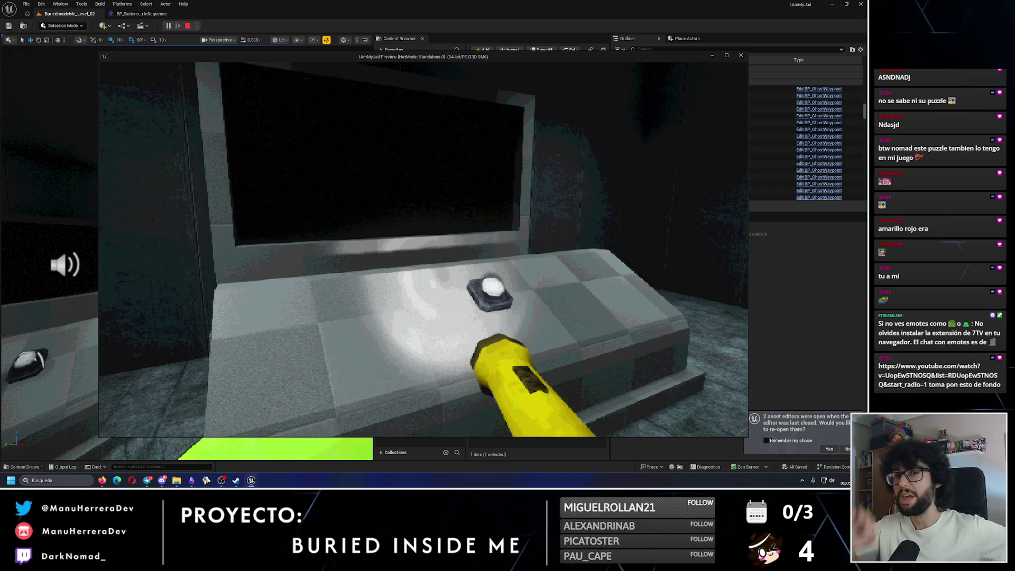
{"action": "key", "text": "Escape"}
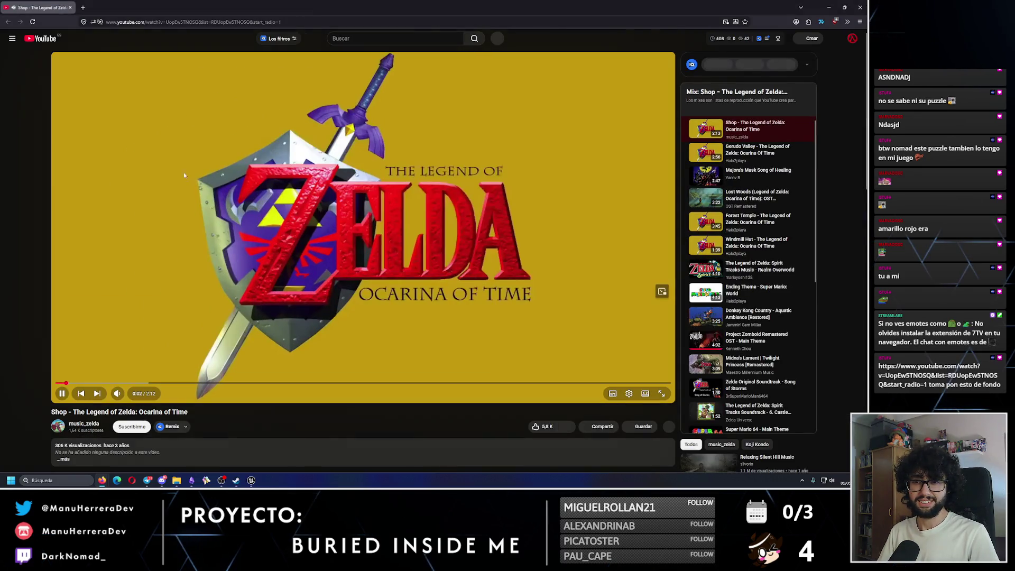
Step: Leave the Zelda Ocarina of Time Shop track playing and Alt+Tab back to Unreal
{"action": "key", "text": "alt+Tab"}
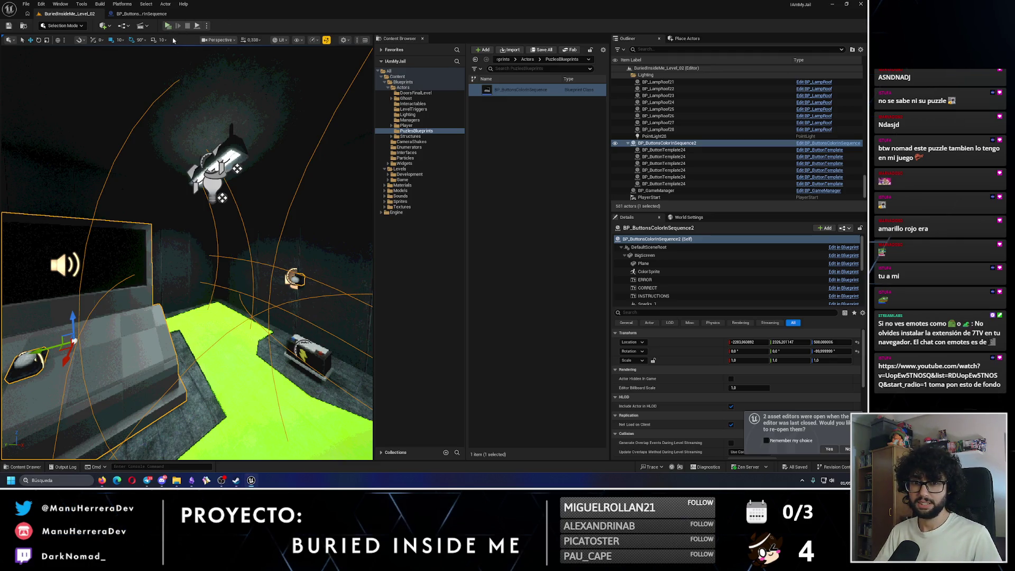
Step: Launch another play-test with Alt+P, then Alt+Tab over to the Streamable video in Firefox
{"action": "key", "text": "alt+p"}
{"action": "key", "text": "alt+Tab"}
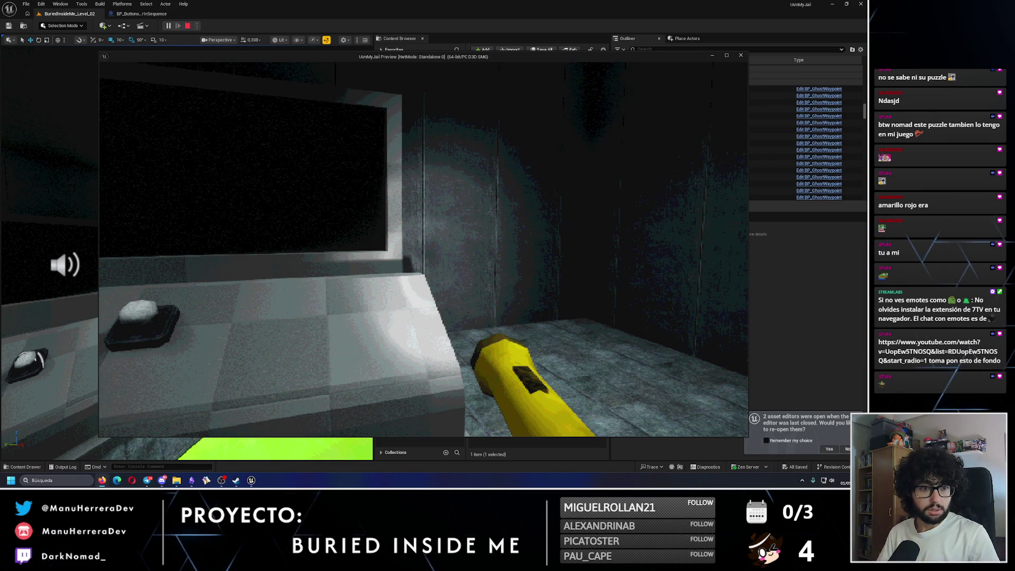
{"action": "key", "text": "alt+Tab"}
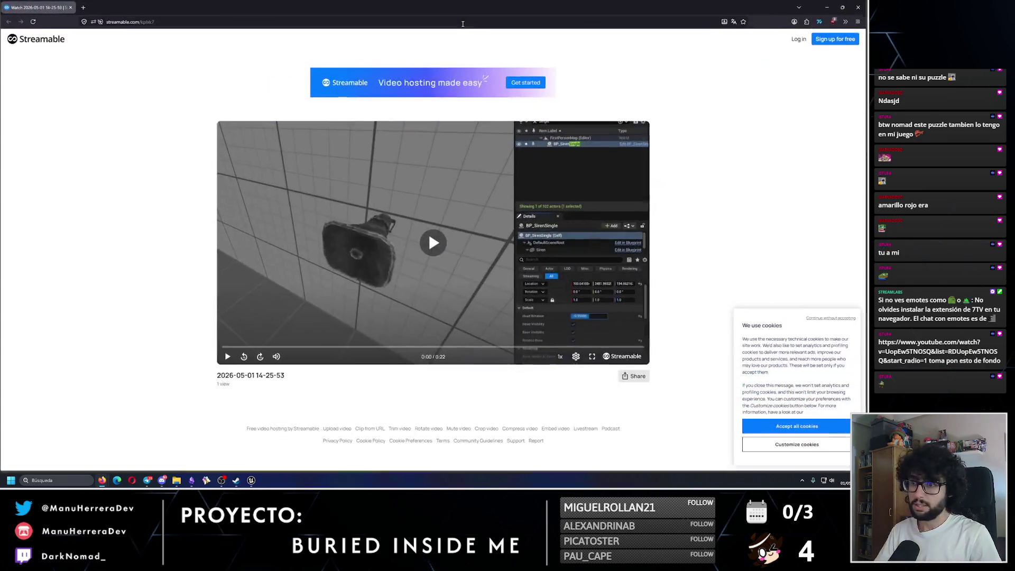
Step: Play the 22-second Streamable siren clip, then close Firefox to return to the game preview
{"action": "left_click", "coordinate": [440, 240]}
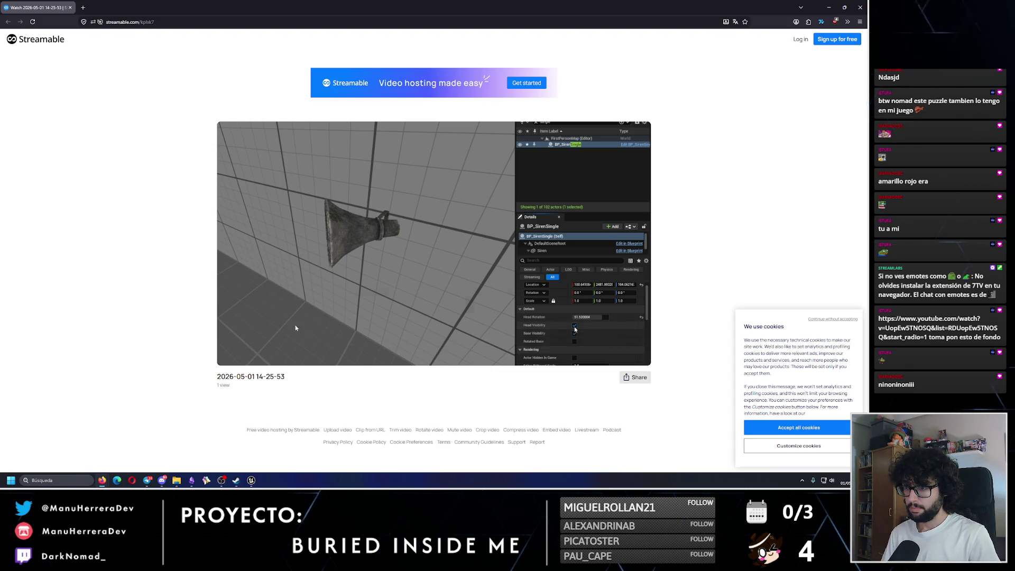
{"action": "mouse_move", "coordinate": [278, 305]}
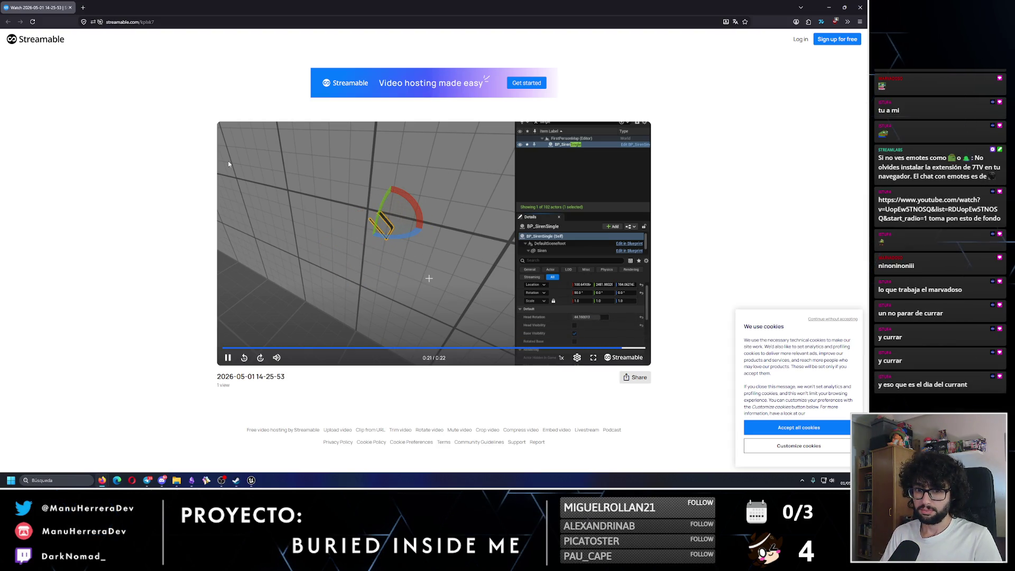
{"action": "left_click", "coordinate": [866, 5]}
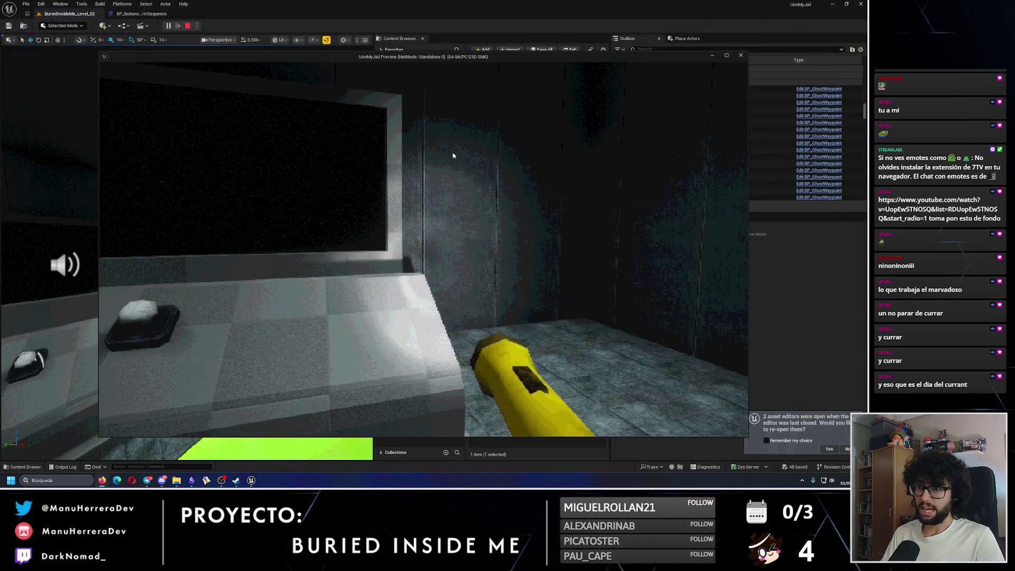
Step: Sprint from the desk to the emergency panel, stop playing, and open the Buried Inside Me Steam page
{"action": "left_click", "coordinate": [406, 233]}
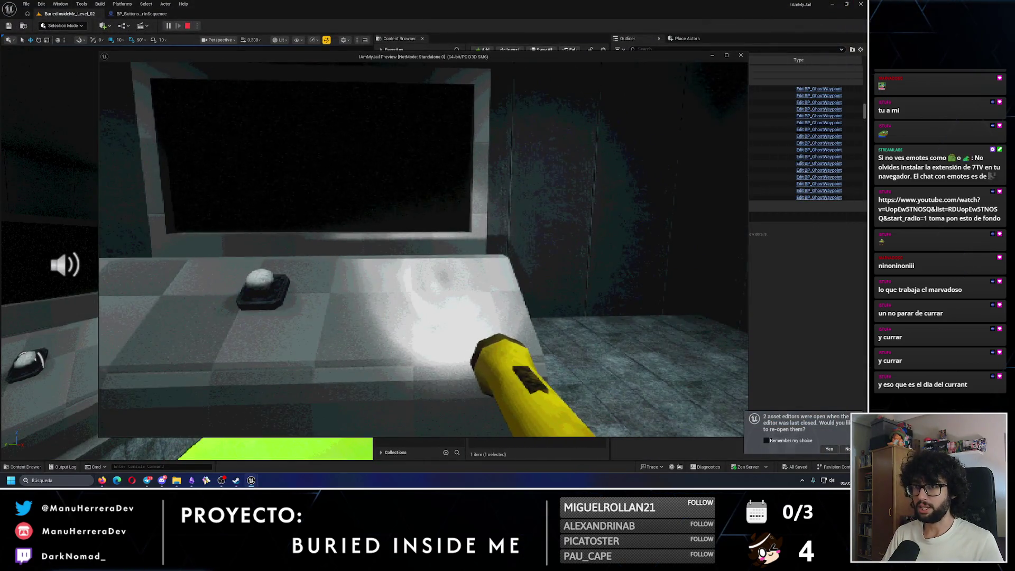
{"action": "key", "text": "shift+w"}
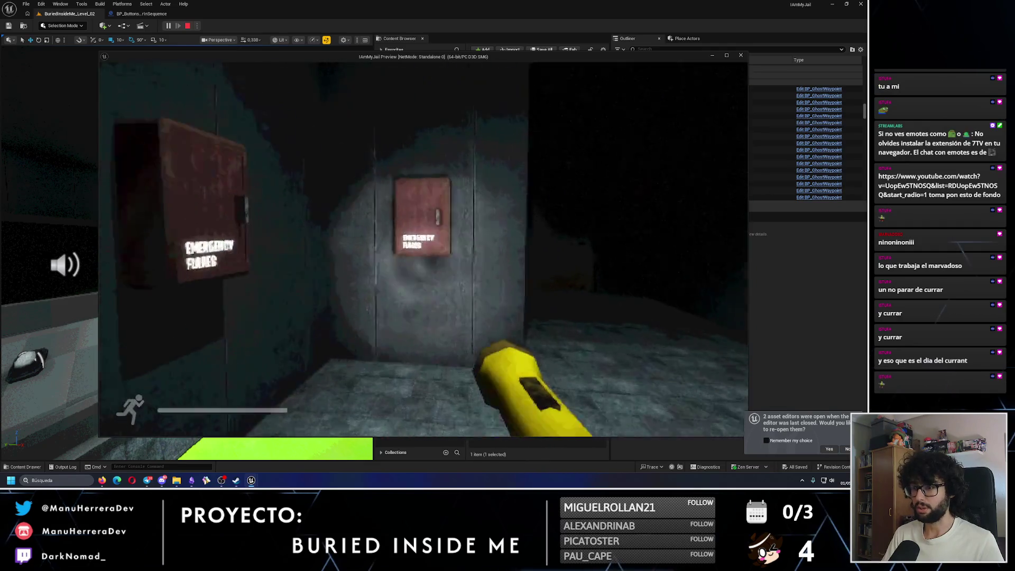
{"action": "key", "text": "e"}
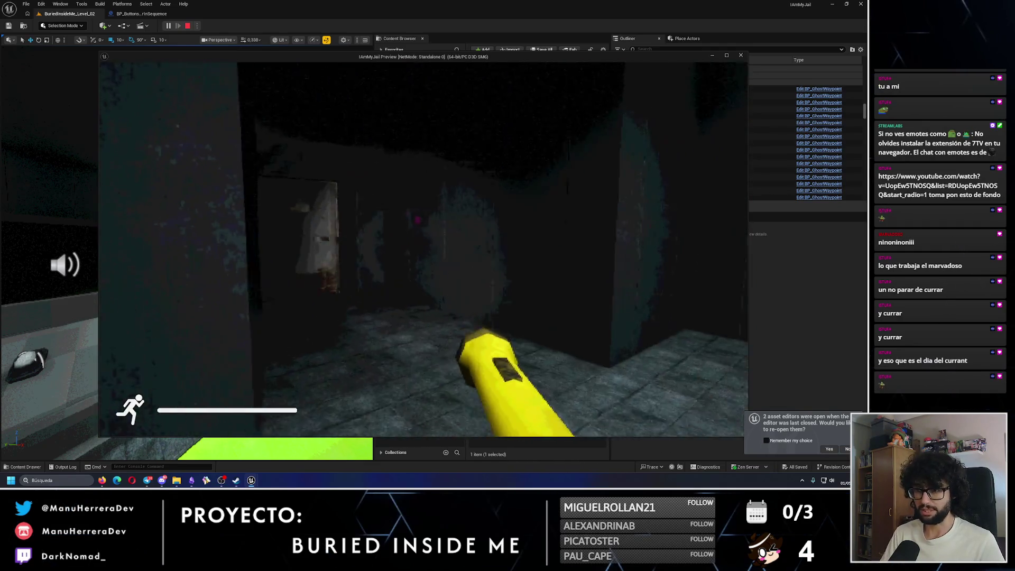
{"action": "key", "text": "Escape"}
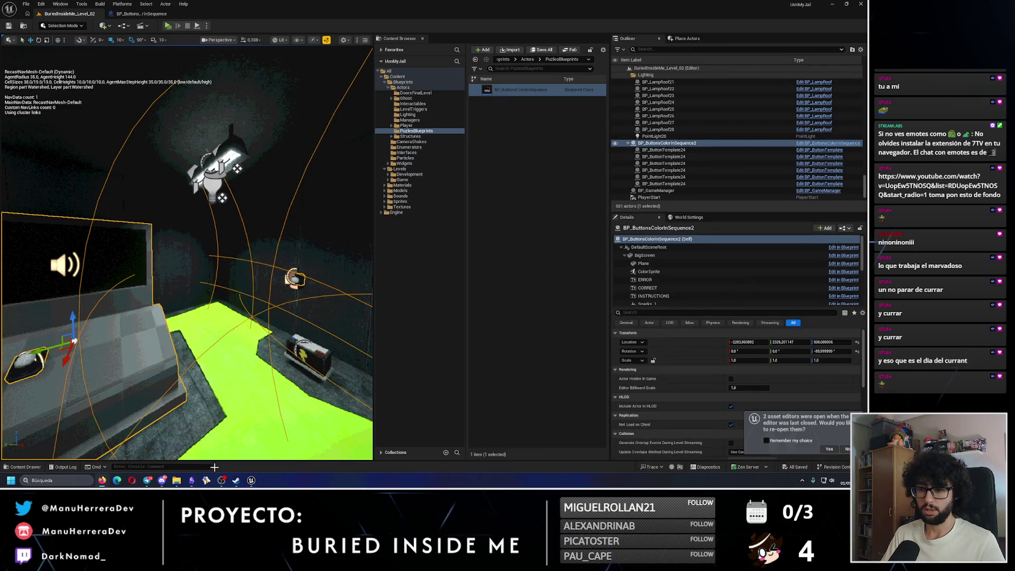
{"action": "mouse_move", "coordinate": [236, 480]}
{"action": "left_click", "coordinate": [230, 451]}
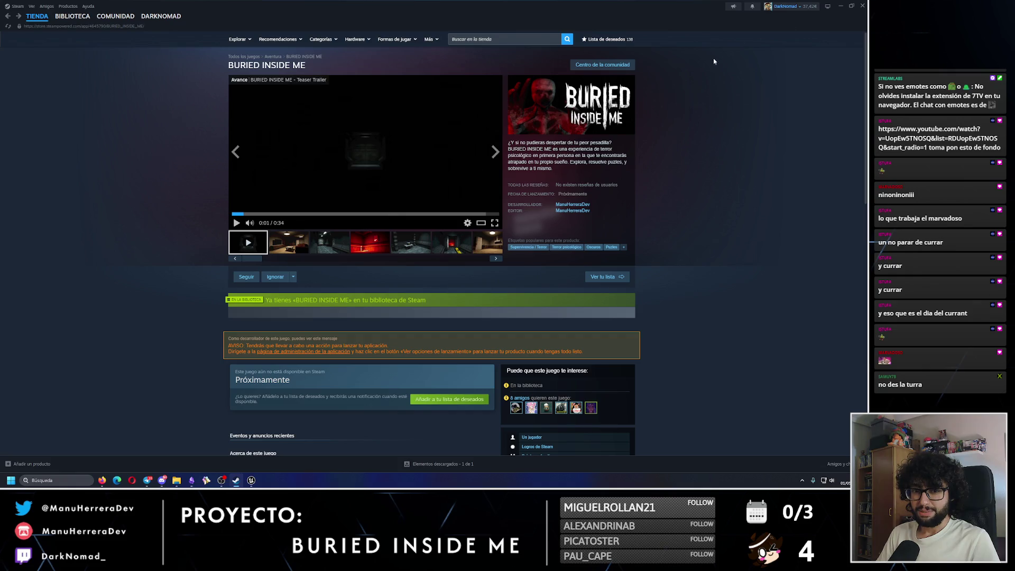
Step: Minimize the Steam store window to reveal the Unreal level editor again
{"action": "left_click", "coordinate": [840, 7]}
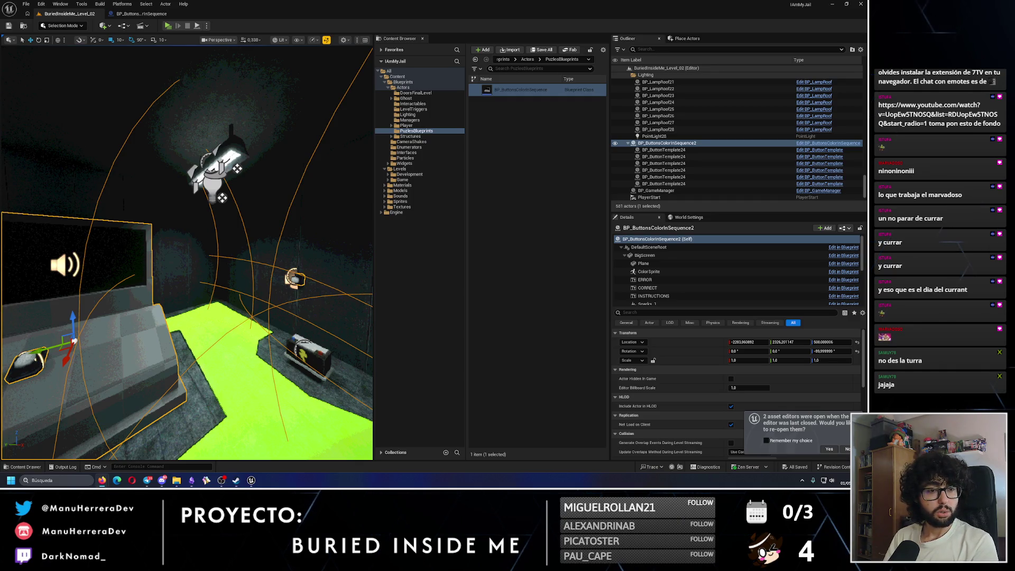
Step: Look through Firefox's WhatsApp, YouTube and Twitch windows, then bring Obsidian to the front
{"action": "left_click", "coordinate": [131, 480]}
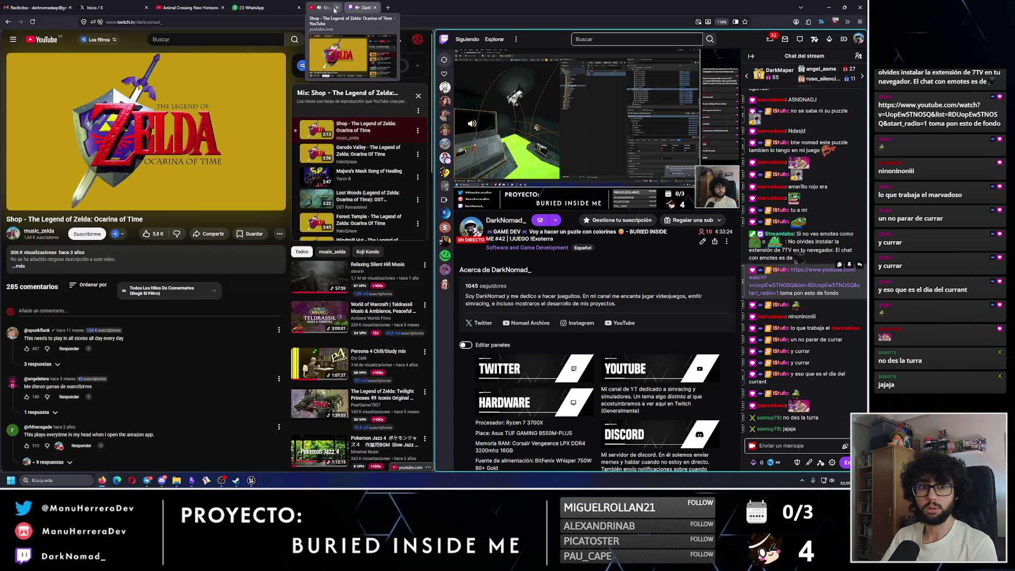
{"action": "key", "text": "ctrl+n"}
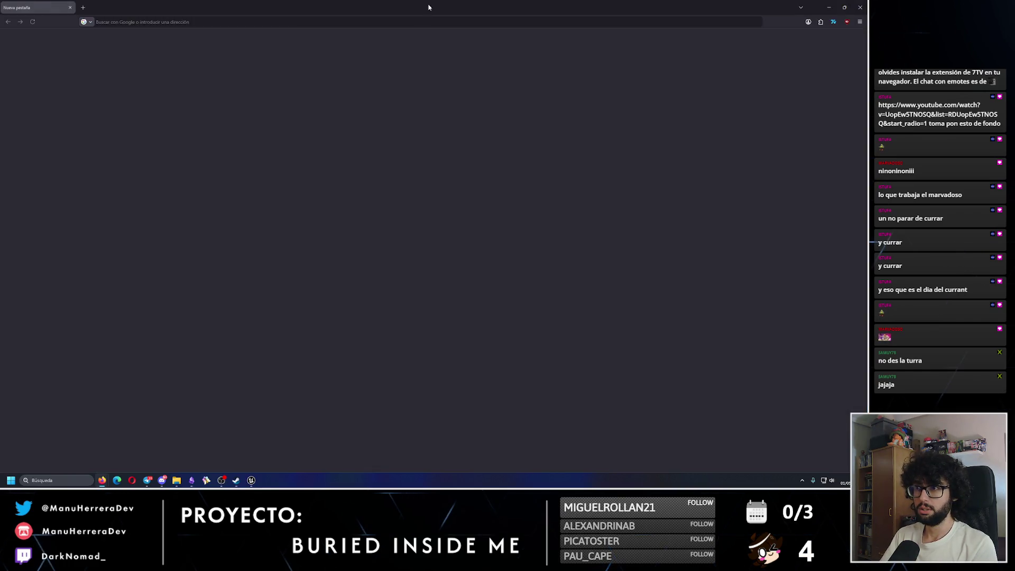
{"action": "key", "text": "ctrl+w"}
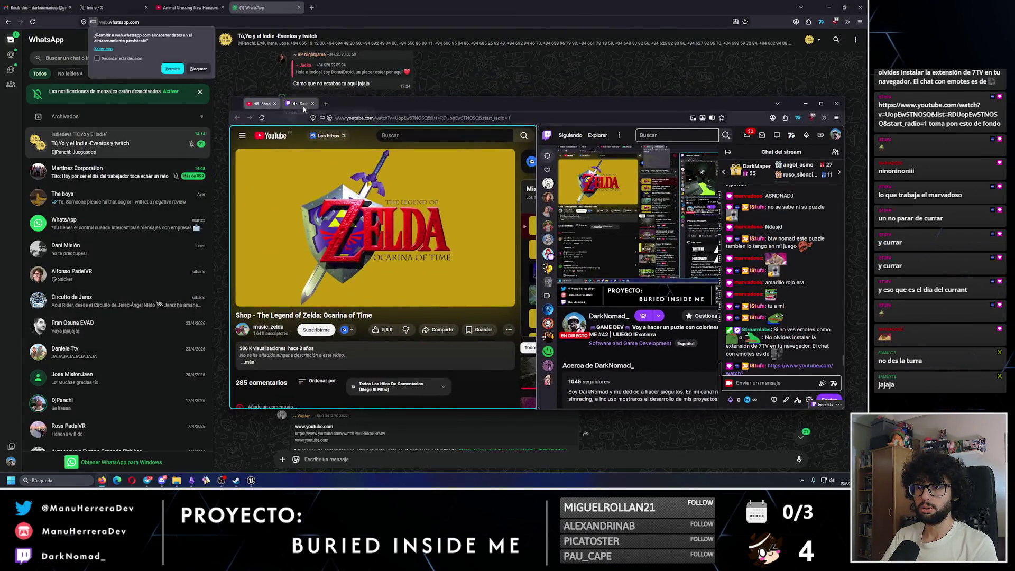
{"action": "left_click", "coordinate": [356, 8]}
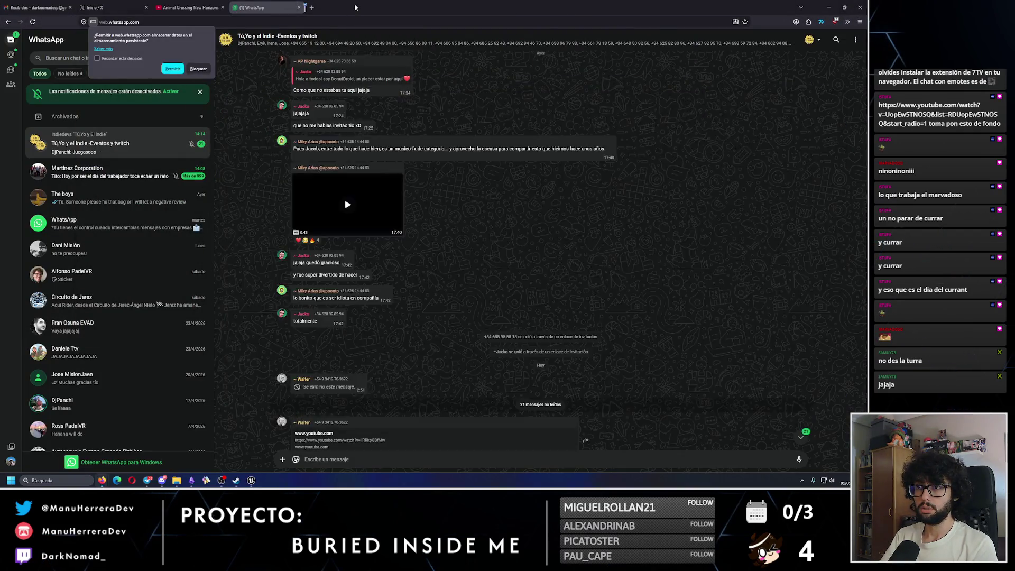
{"action": "left_click", "coordinate": [326, 8]}
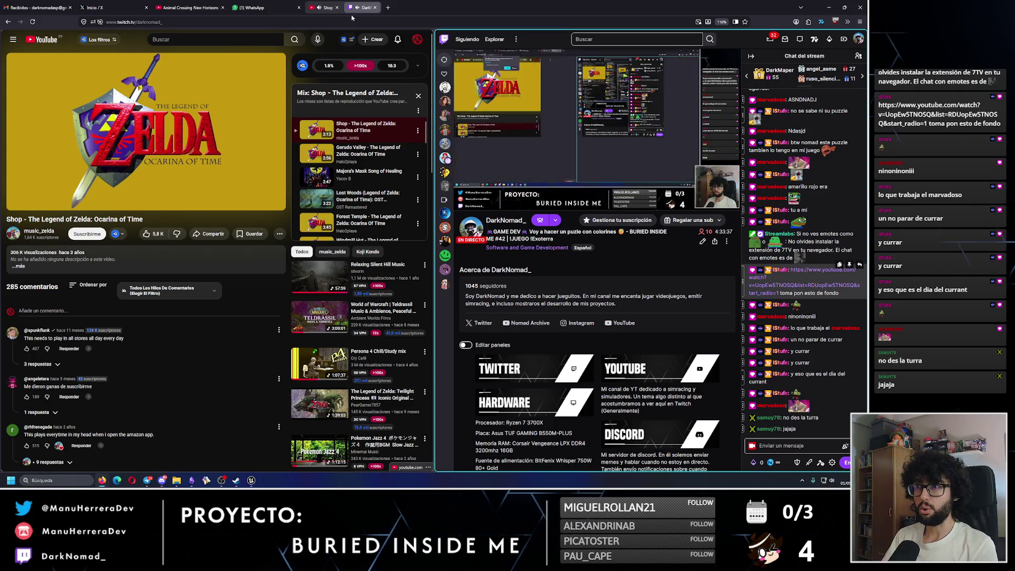
{"action": "left_click", "coordinate": [337, 7]}
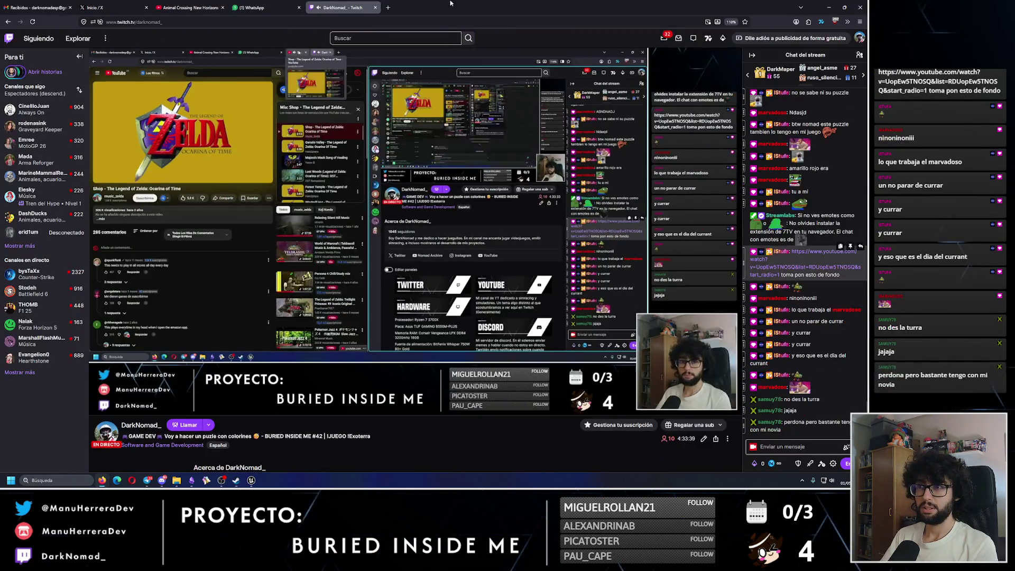
{"action": "key", "text": "alt+Tab"}
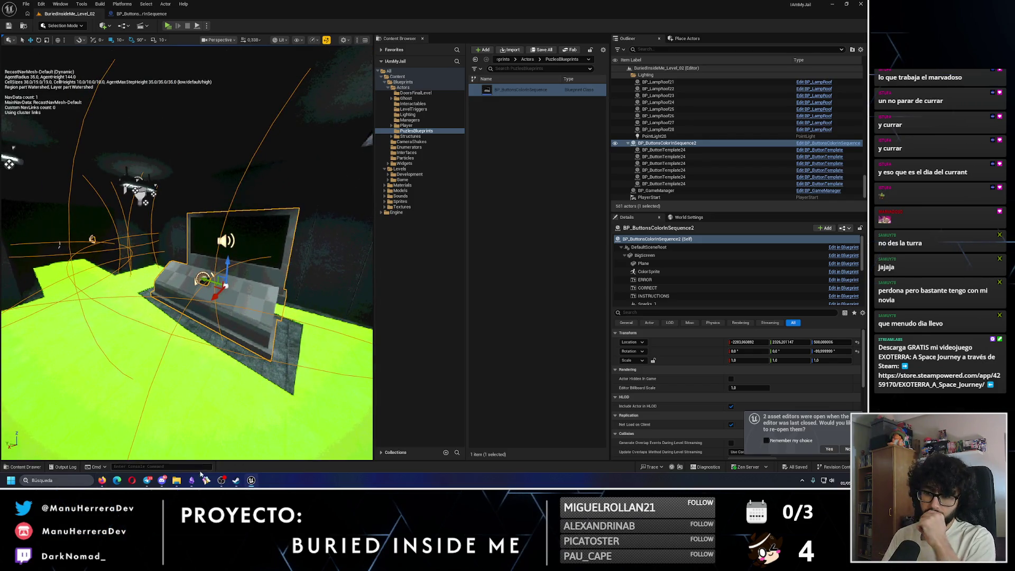
{"action": "left_click", "coordinate": [191, 480]}
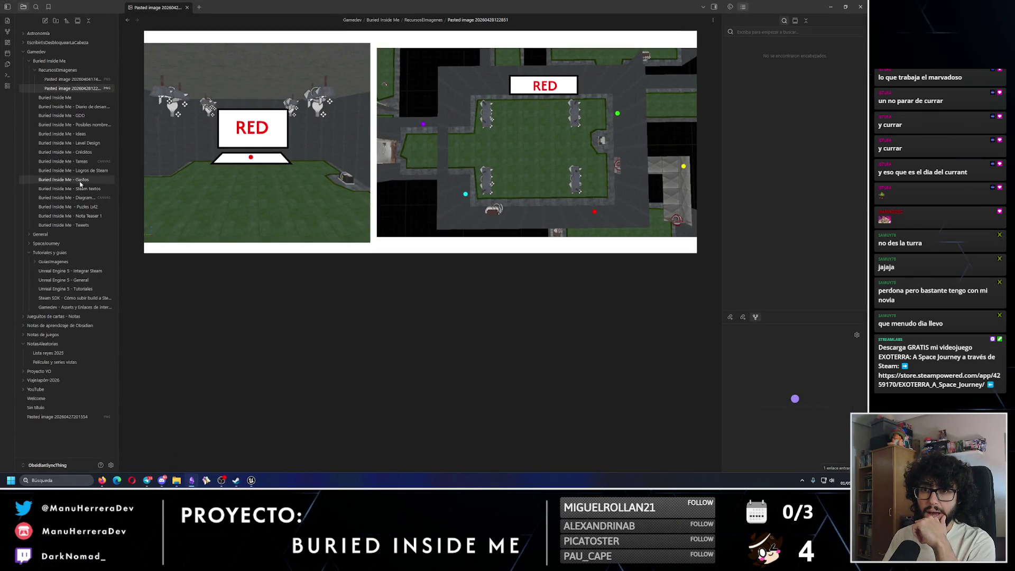
Step: On the Tareas board, add 'Explosión' to the Puzle color sequence card's final-effects note
{"action": "left_click", "coordinate": [79, 162]}
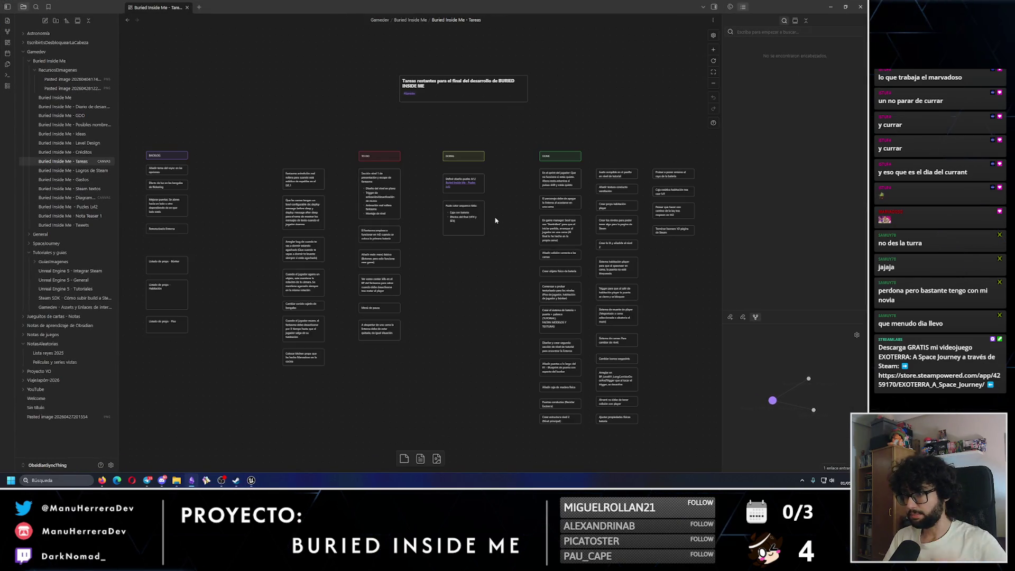
{"action": "scroll", "coordinate": [496, 220], "scroll_direction": "up", "scroll_amount": 5}
{"action": "double_click", "coordinate": [434, 211]}
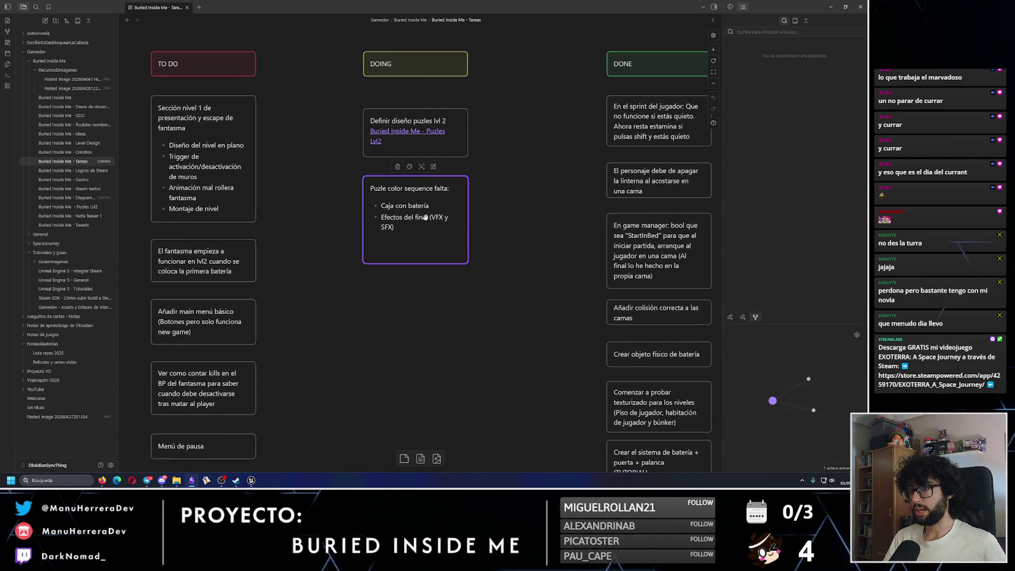
{"action": "left_click", "coordinate": [433, 211]}
{"action": "type", "text": "Explosión"}
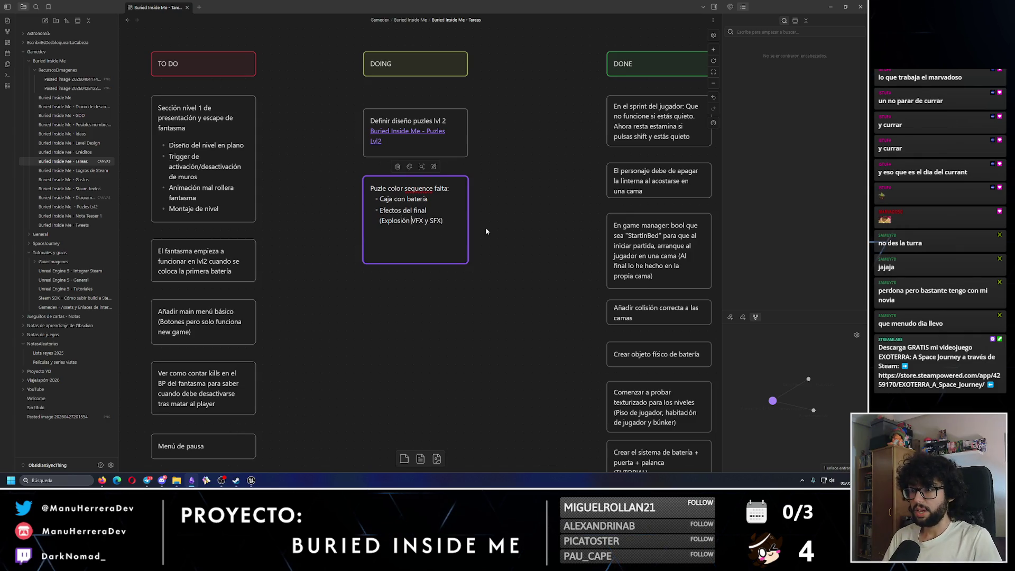
{"action": "left_click", "coordinate": [487, 232]}
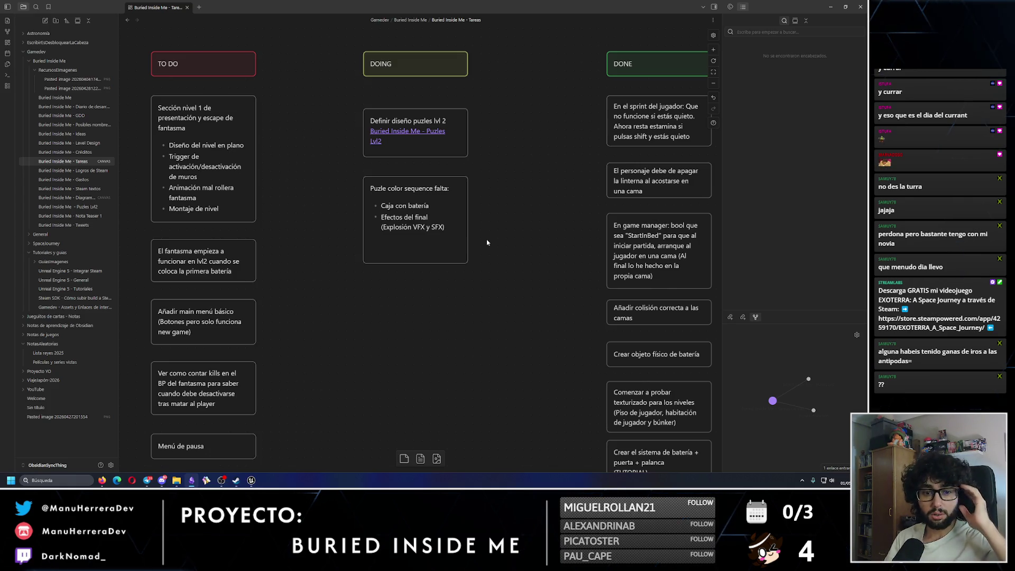
{"action": "mouse_move", "coordinate": [523, 289]}
{"action": "left_mouse_down"}
{"action": "mouse_move", "coordinate": [307, 164]}
{"action": "mouse_move", "coordinate": [506, 256]}
{"action": "left_mouse_up"}
{"action": "mouse_move", "coordinate": [533, 307]}
{"action": "left_mouse_down"}
{"action": "mouse_move", "coordinate": [378, 189]}
{"action": "mouse_move", "coordinate": [302, 163]}
{"action": "mouse_move", "coordinate": [303, 174]}
{"action": "left_mouse_up"}
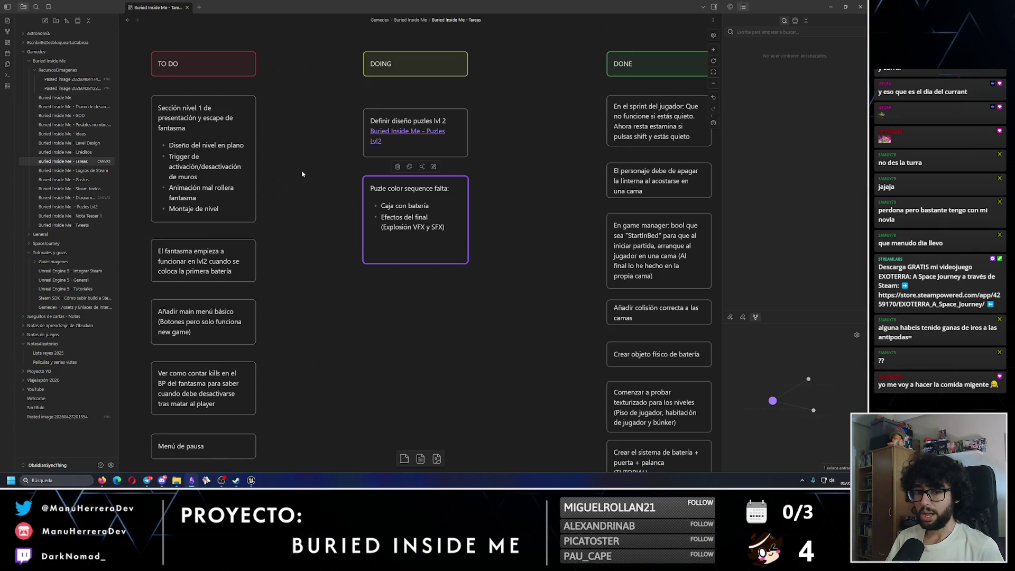
Step: Launch Paint from Windows search, then return to the Unreal editor
{"action": "left_click", "coordinate": [85, 490]}
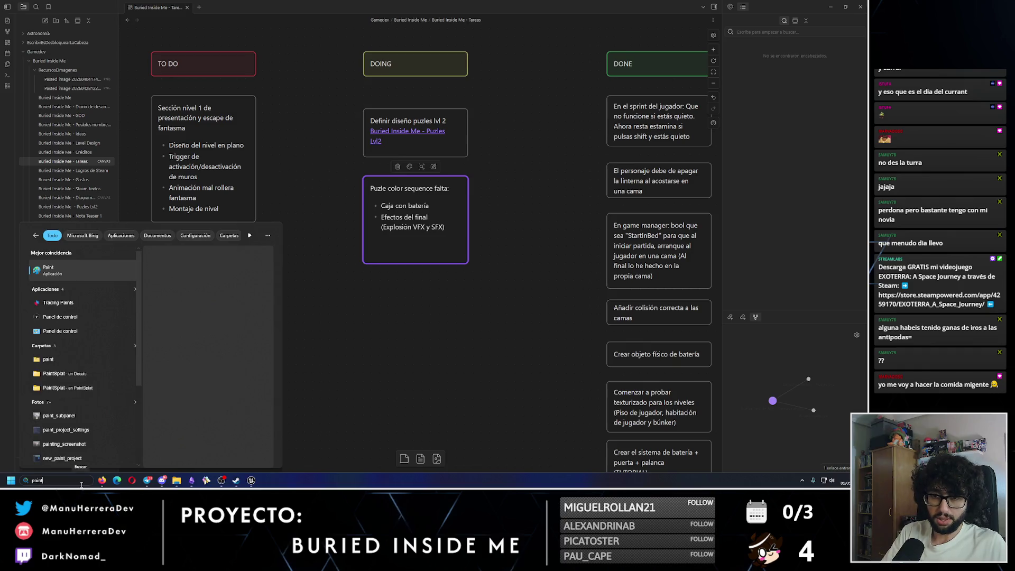
{"action": "left_click", "coordinate": [81, 486]}
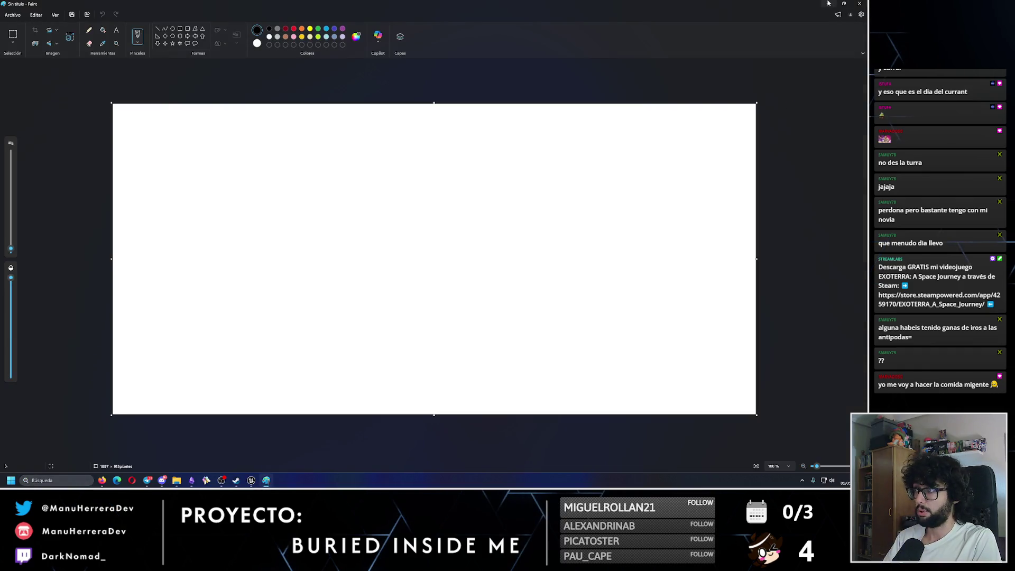
{"action": "left_click", "coordinate": [248, 480]}
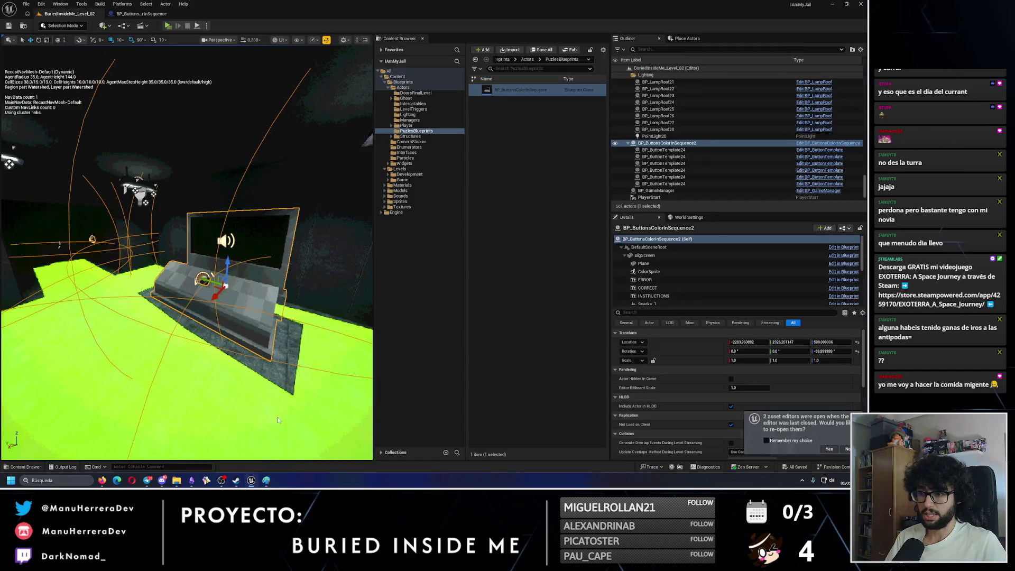
{"action": "key", "text": "alt+3"}
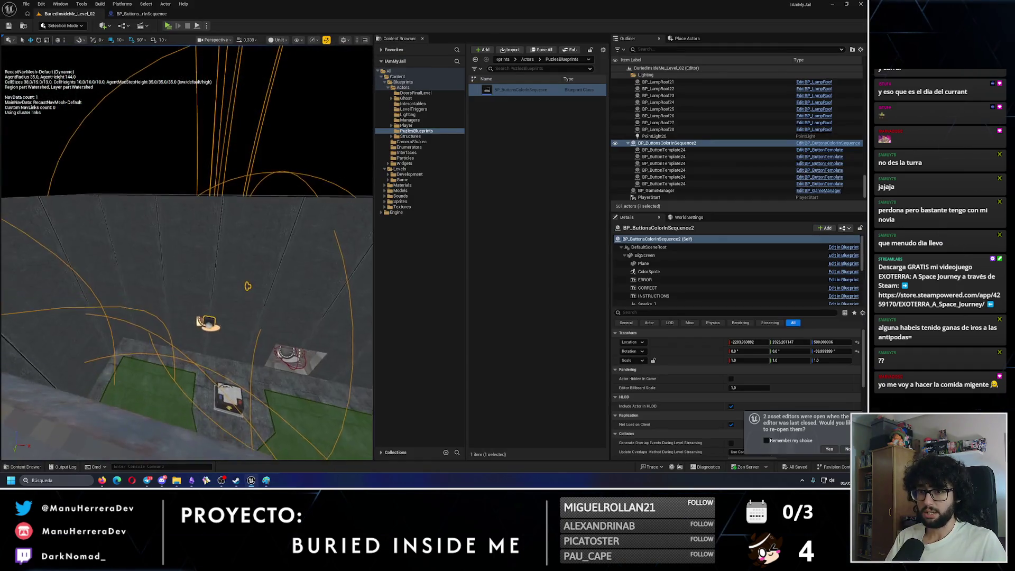
{"action": "key", "text": "alt+4"}
{"action": "key", "text": "f"}
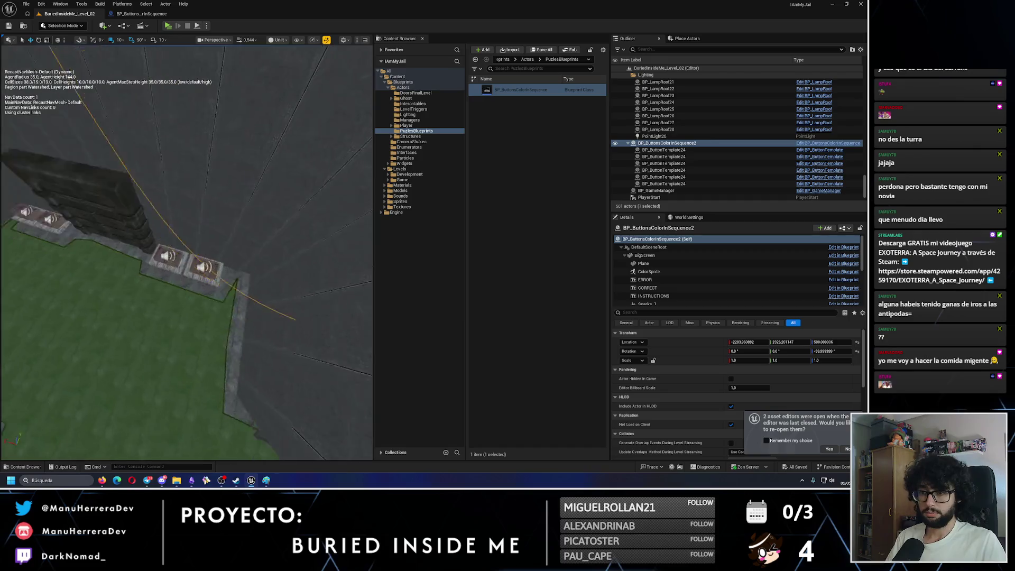
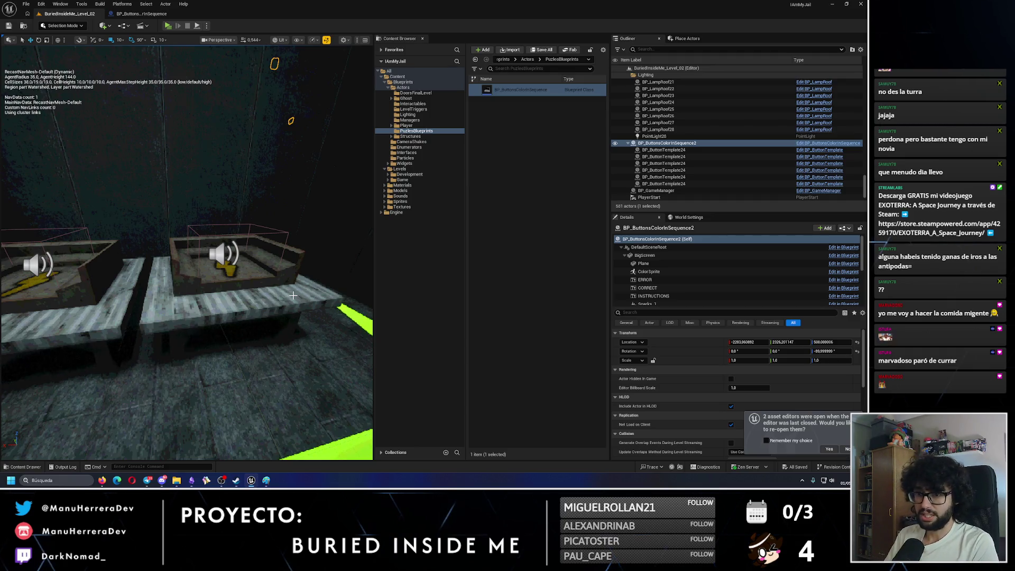
Step: Open the BP_ButtonsColorInSequence blueprint and pan across its event graph
{"action": "left_click", "coordinate": [140, 14]}
{"action": "scroll", "coordinate": [264, 145], "scroll_direction": "down", "scroll_amount": 10}
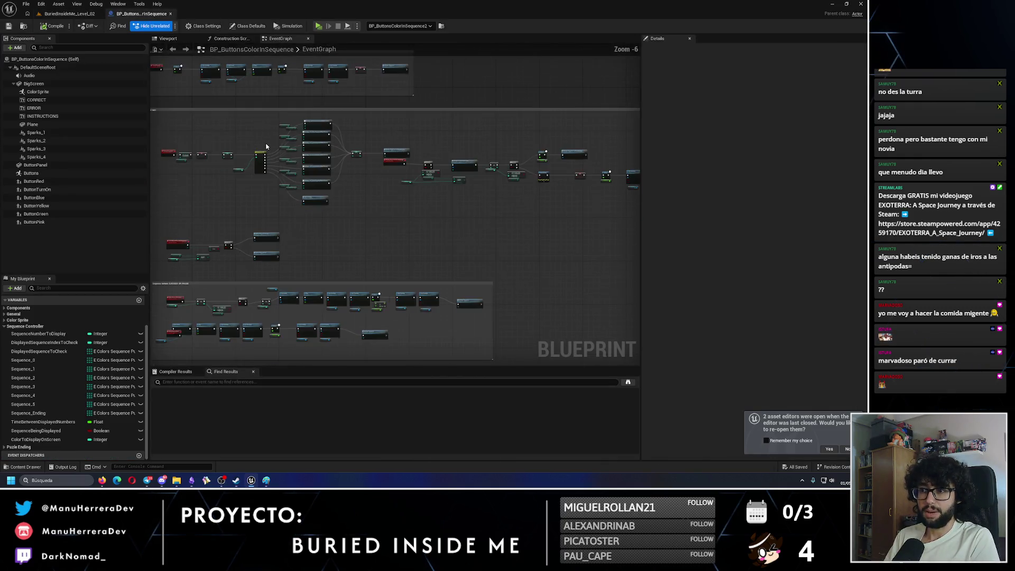
{"action": "left_click_drag", "start_coordinate": [290, 158], "coordinate": [334, 63]}
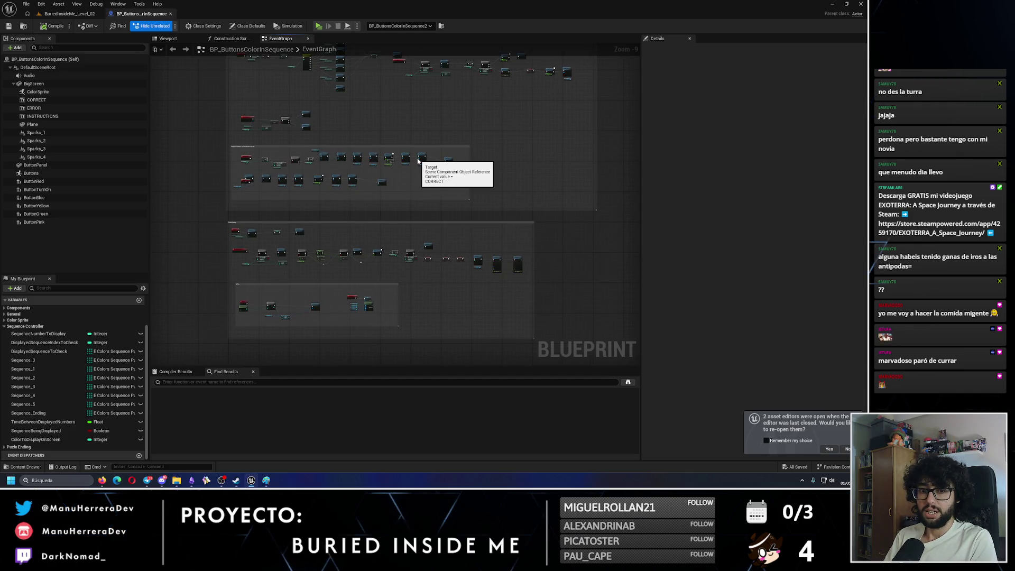
Step: Back in the jail level, frame the button puzzle box and orbit around it
{"action": "left_click", "coordinate": [74, 13]}
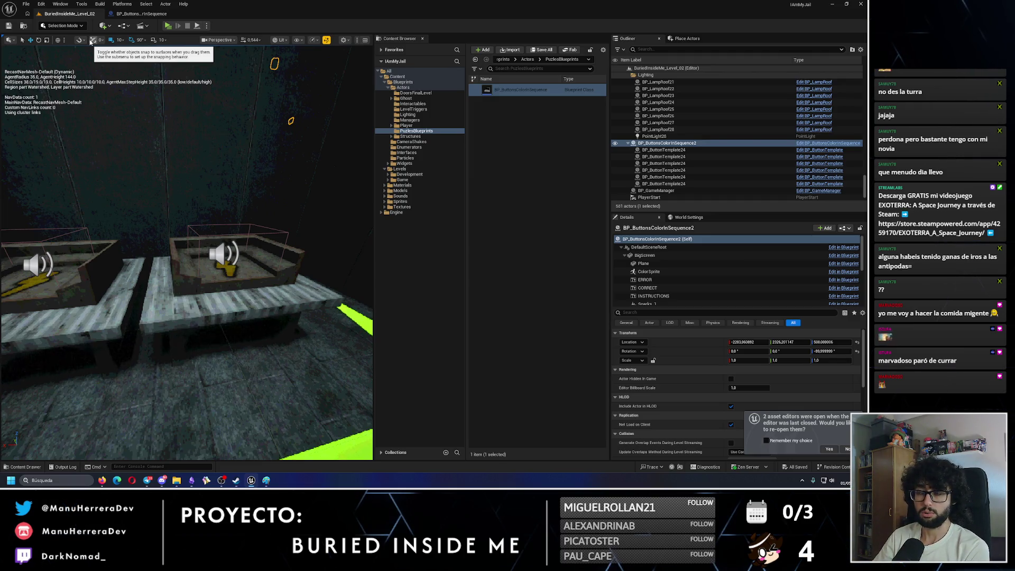
{"action": "key", "text": "f"}
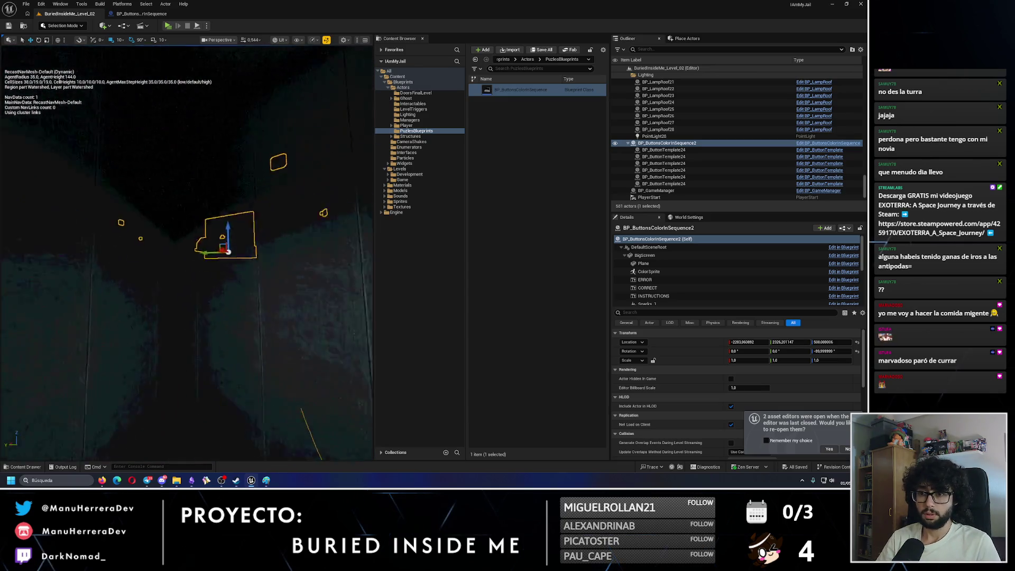
{"action": "left_click_drag", "start_coordinate": [211, 254], "coordinate": [254, 222]}
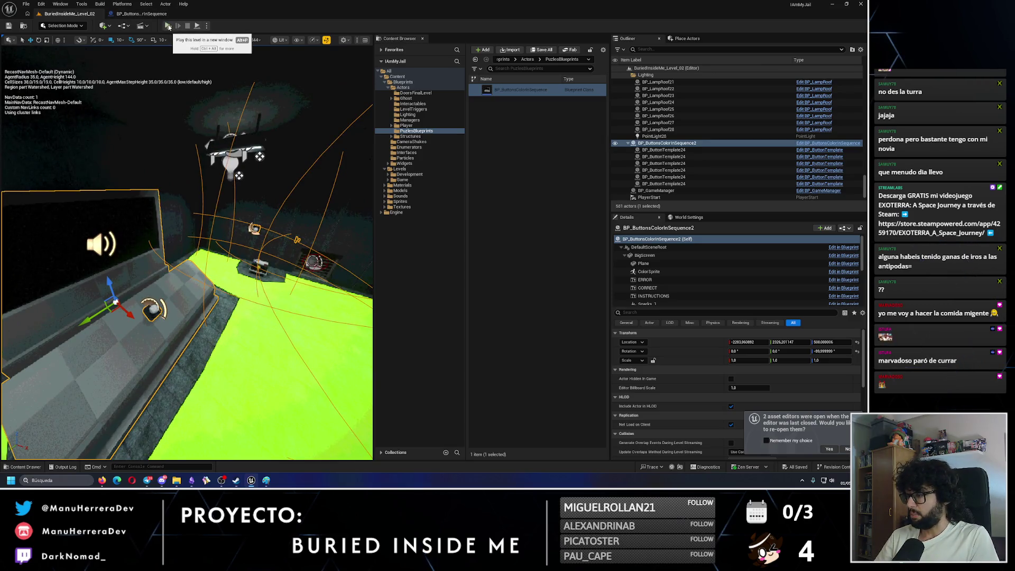
Step: Playtest the level past the vent wall and red button, through the dark doorway, then back to the blueprint
{"action": "left_click", "coordinate": [168, 27]}
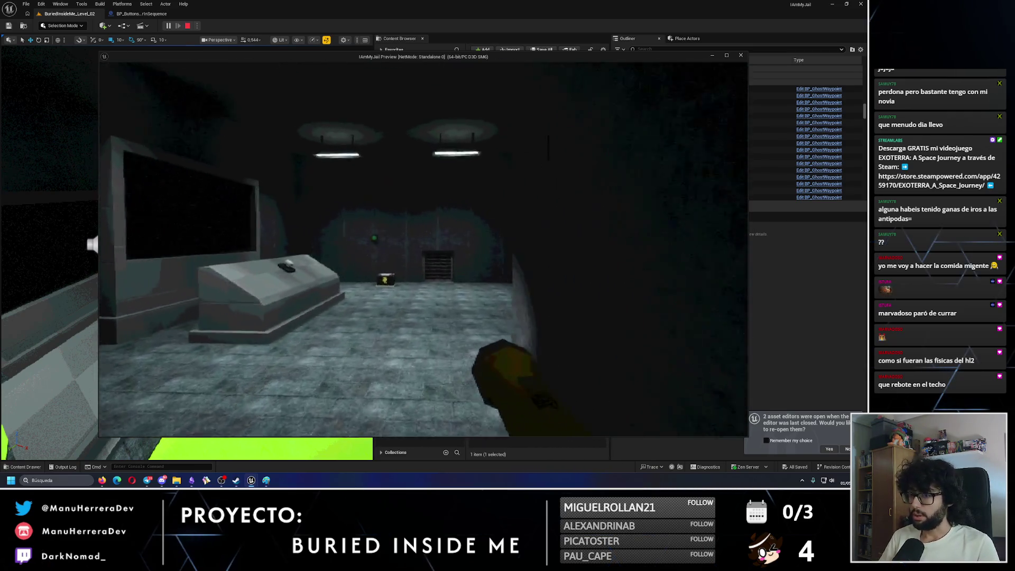
{"action": "key", "text": "w"}
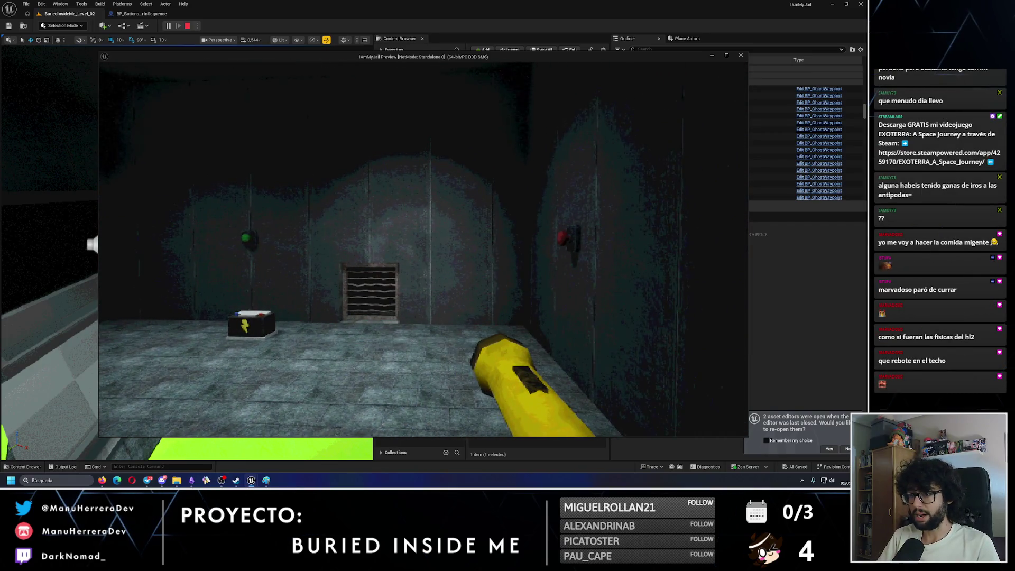
{"action": "key", "text": "w"}
{"action": "key", "text": "w"}
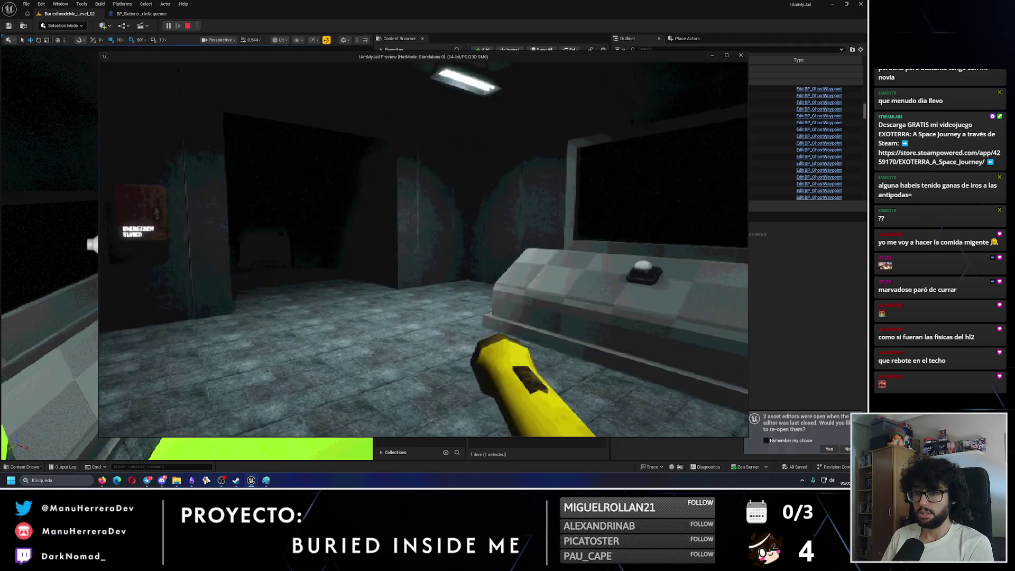
{"action": "key", "text": "w"}
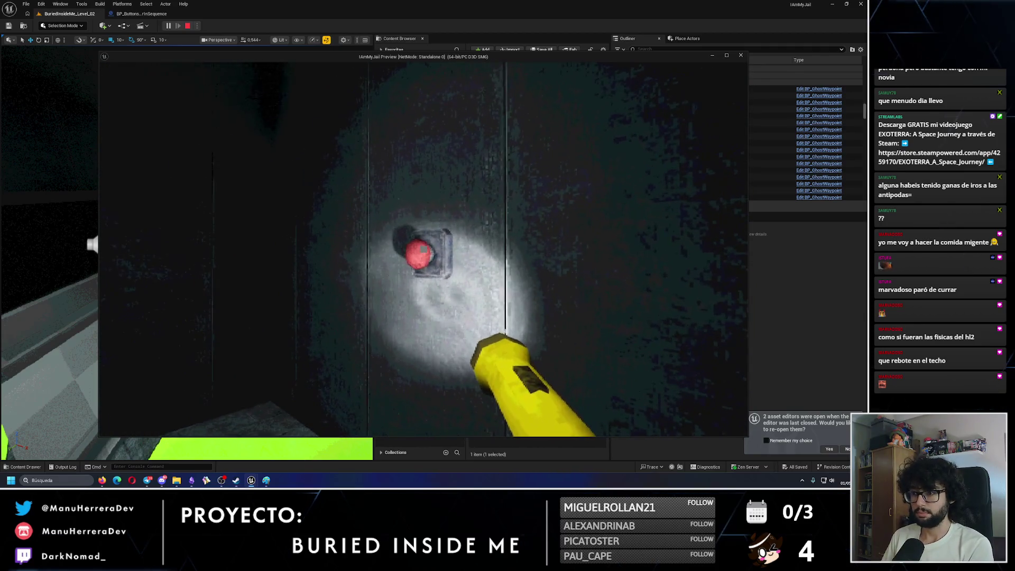
{"action": "key", "text": "w"}
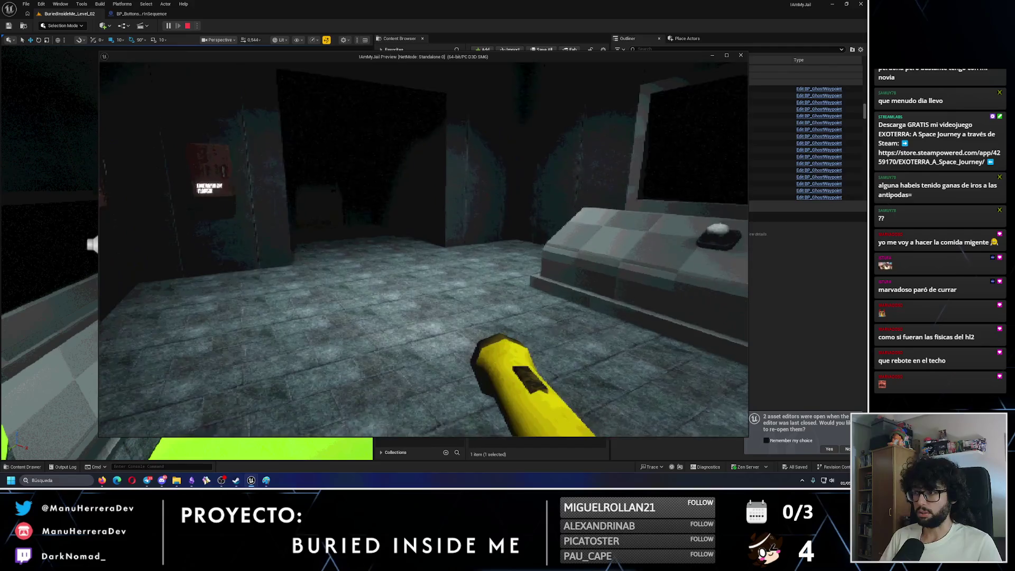
{"action": "key", "text": "w"}
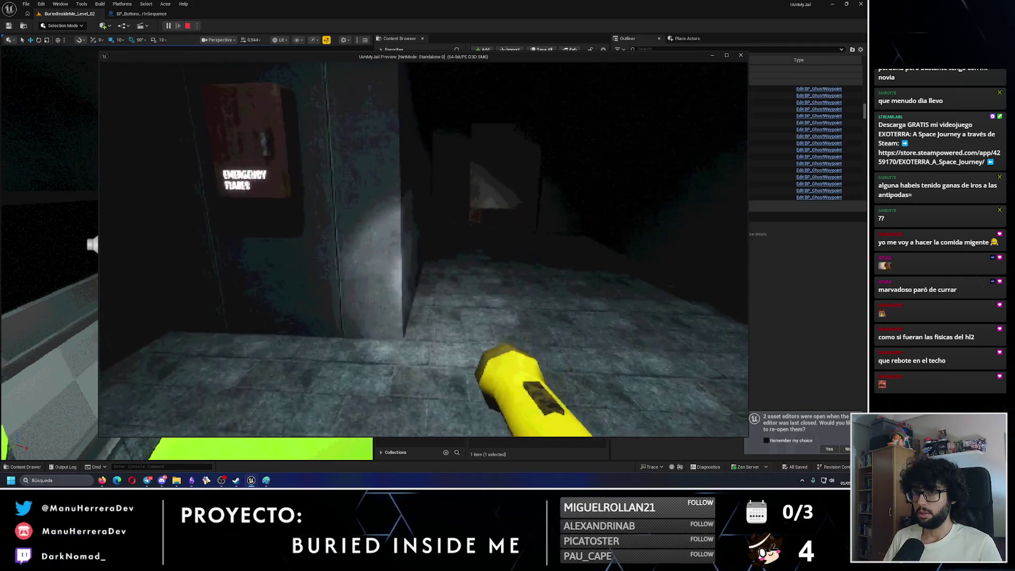
{"action": "key", "text": "Escape"}
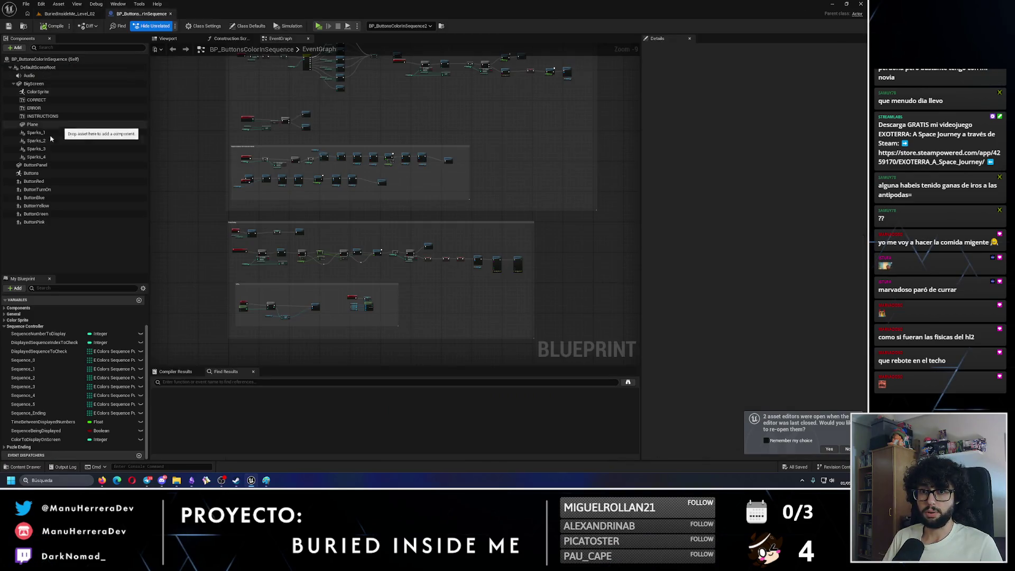
{"action": "left_click", "coordinate": [37, 132]}
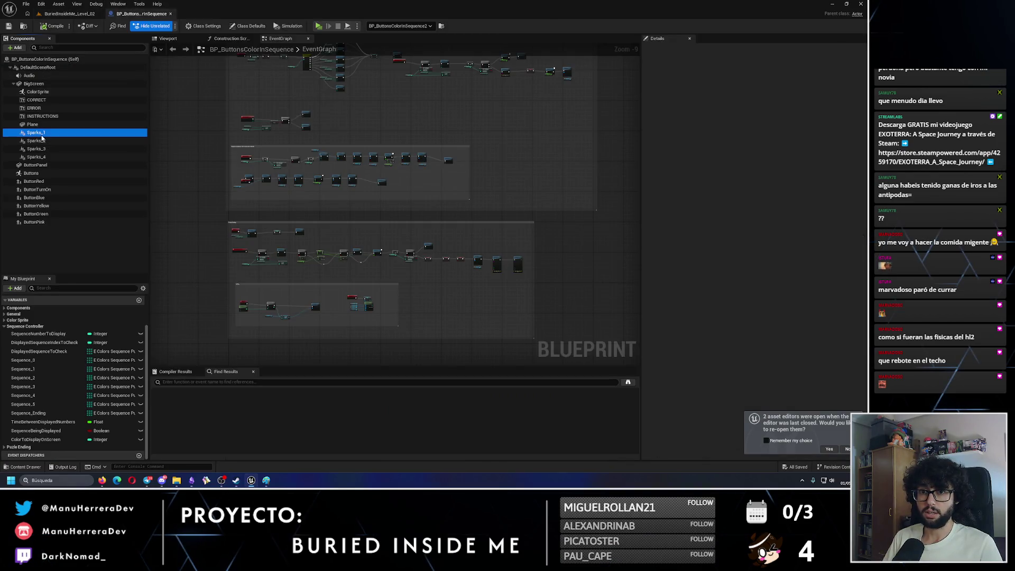
Step: Set ButtonRed's scale to 1.1 on X, Y and Z, with the blueprint preview viewport shown
{"action": "left_click", "coordinate": [51, 181]}
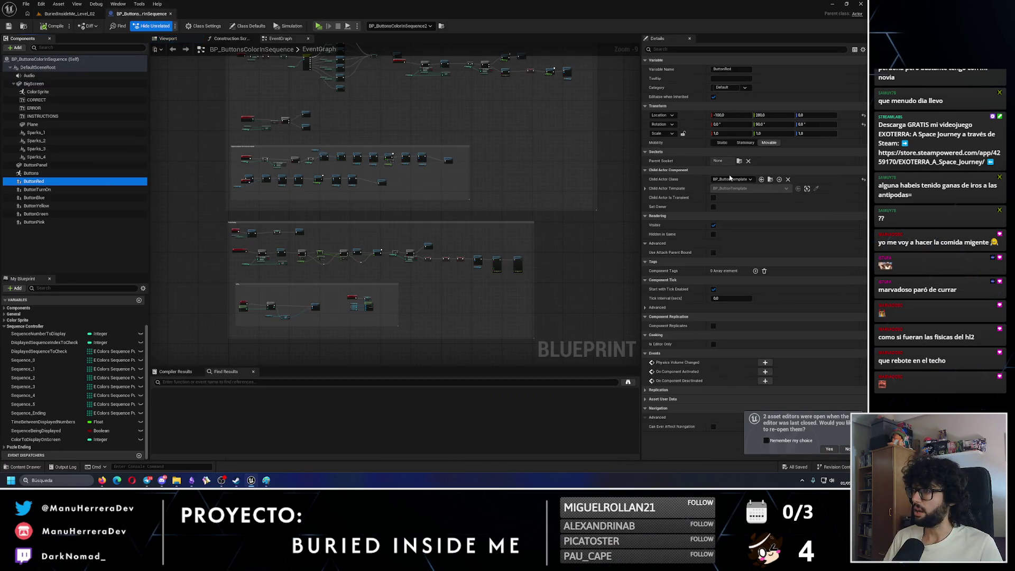
{"action": "left_click", "coordinate": [163, 38]}
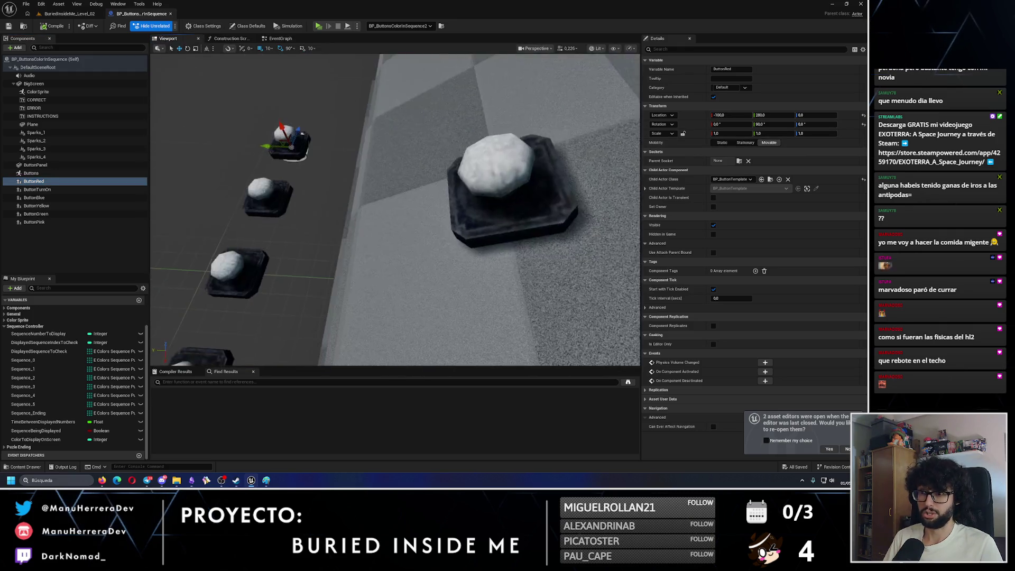
{"action": "left_click", "coordinate": [732, 134]}
{"action": "type", "text": "1"}
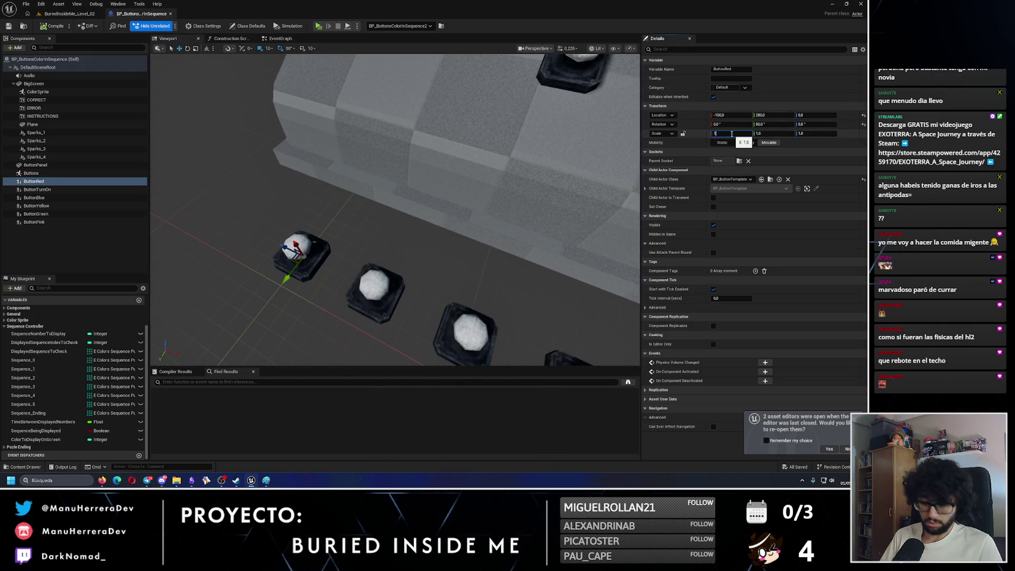
{"action": "type", "text": ".1"}
{"action": "key", "text": "Return"}
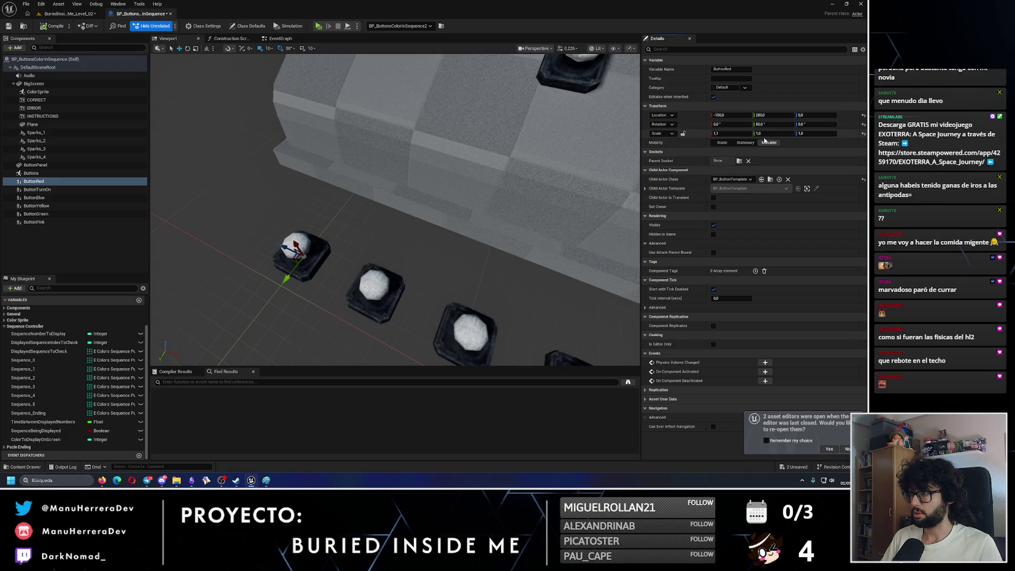
{"action": "left_click", "coordinate": [767, 134]}
{"action": "type", "text": "1.1"}
{"action": "key", "text": "Tab"}
{"action": "type", "text": "1.1"}
{"action": "key", "text": "Return"}
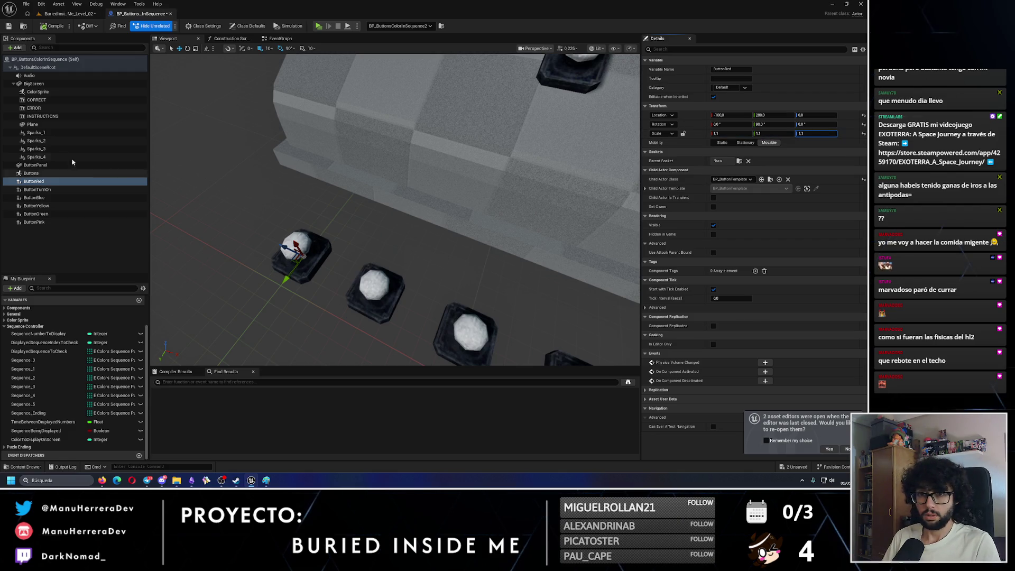
Step: Scale ButtonBlue and ButtonYellow to 1.1
{"action": "left_click", "coordinate": [45, 190]}
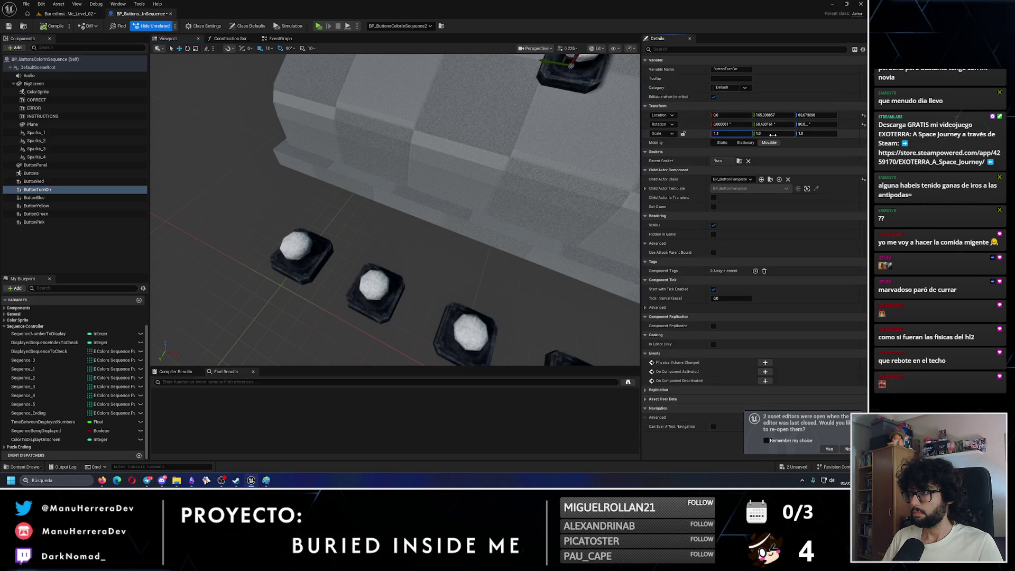
{"action": "left_click", "coordinate": [34, 198]}
{"action": "left_click", "coordinate": [733, 133]}
{"action": "type", "text": "1.1"}
{"action": "key", "text": "Tab"}
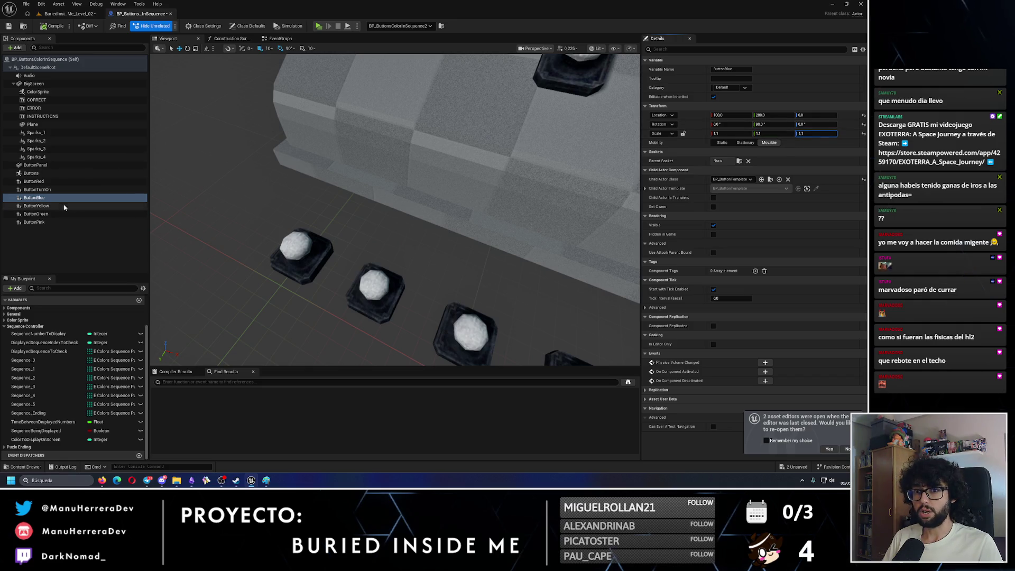
{"action": "left_click", "coordinate": [36, 206]}
{"action": "left_click", "coordinate": [730, 134]}
{"action": "type", "text": "1.1"}
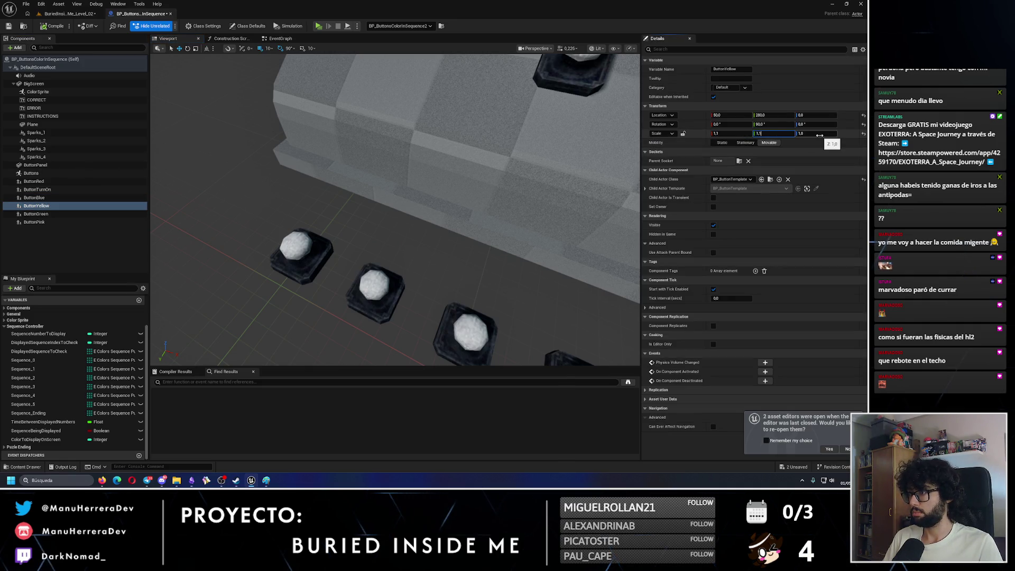
Step: Scale ButtonGreen and ButtonPink to 1.1 on every axis
{"action": "left_click", "coordinate": [36, 214]}
{"action": "left_click", "coordinate": [773, 134]}
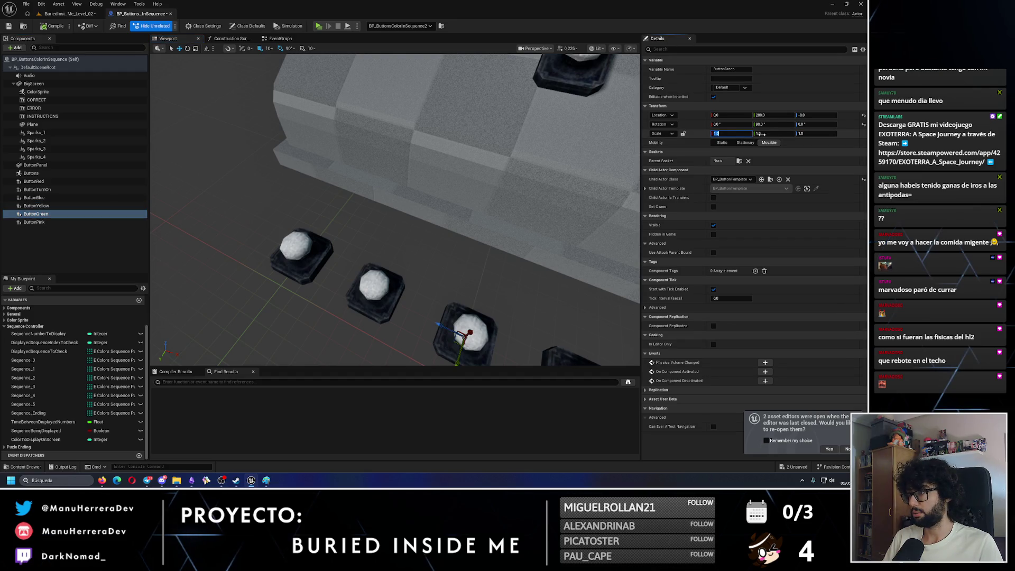
{"action": "left_click", "coordinate": [34, 222]}
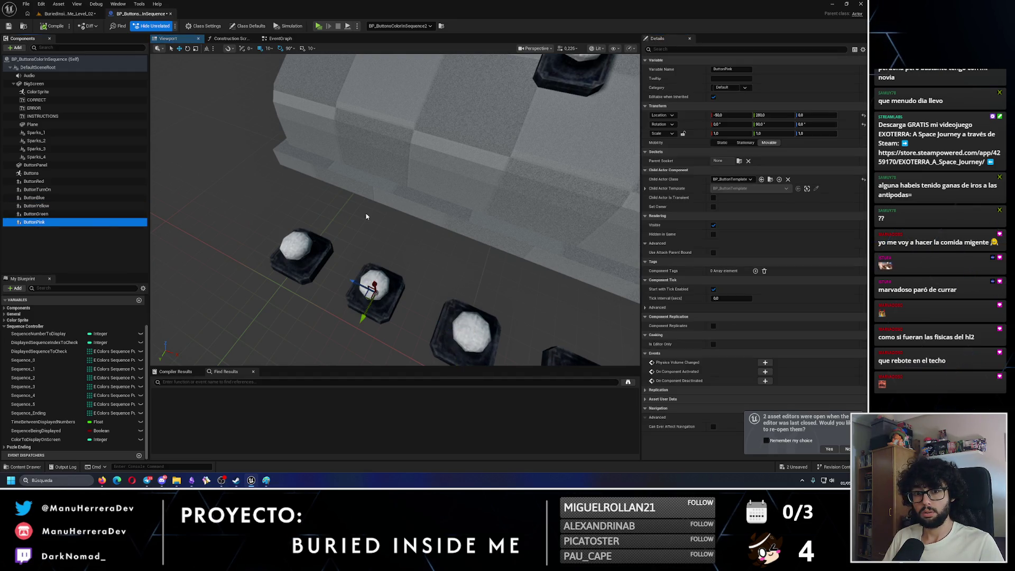
{"action": "left_click", "coordinate": [737, 133]}
{"action": "type", "text": "1.1"}
{"action": "left_click", "coordinate": [819, 134]}
{"action": "key", "text": "Return"}
{"action": "left_click", "coordinate": [24, 28]}
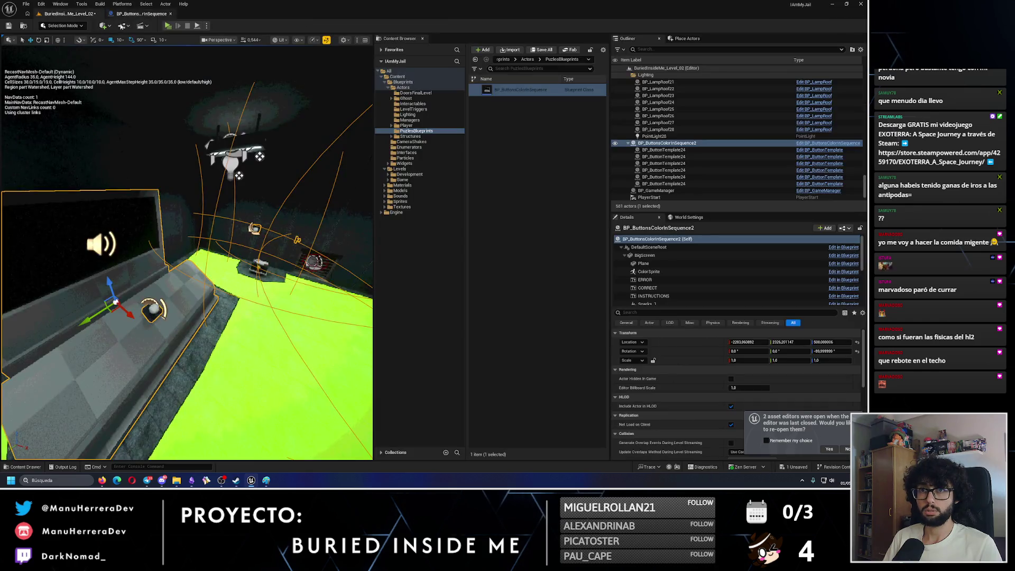
Step: Save the level, then playtest through the vent duct, toggling the flashlight off and on
{"action": "left_click", "coordinate": [9, 25]}
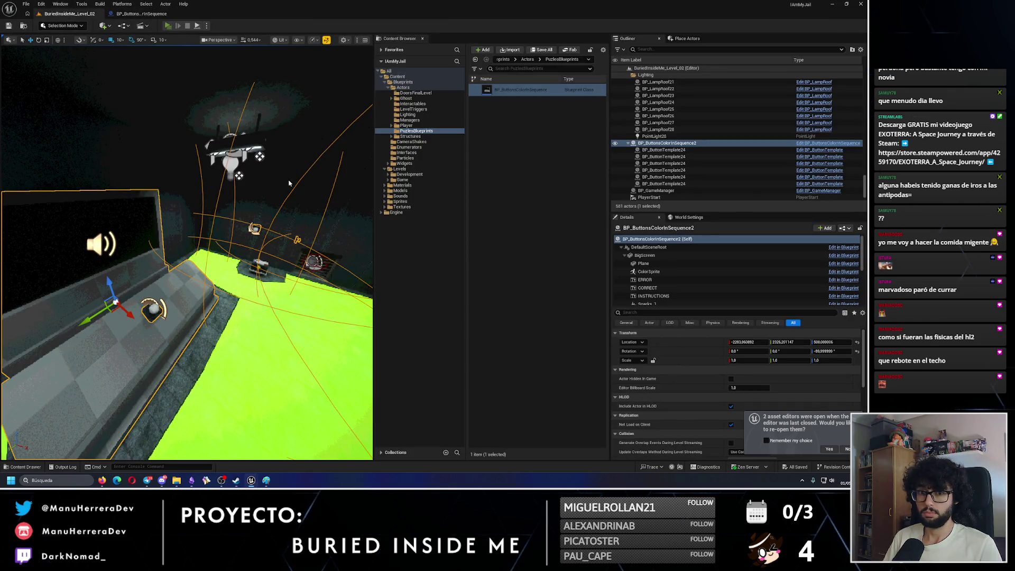
{"action": "left_click", "coordinate": [168, 25]}
{"action": "key", "text": "w"}
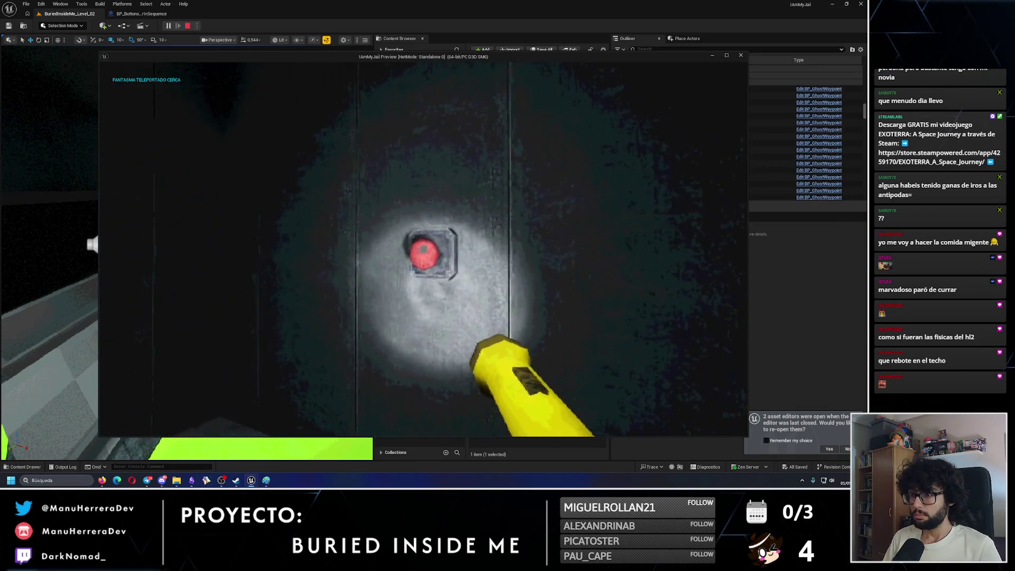
{"action": "key", "text": "w"}
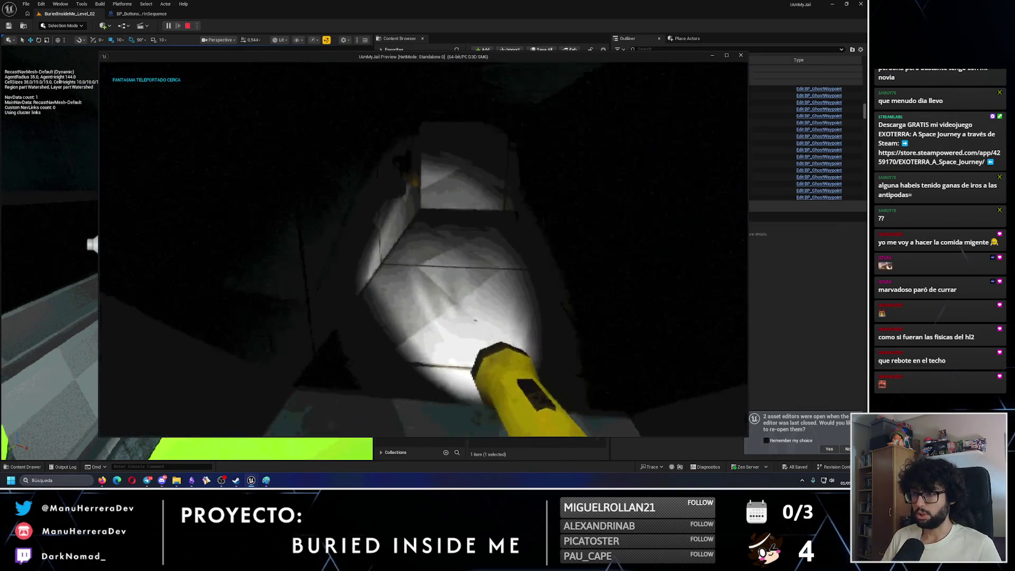
{"action": "key", "text": "w"}
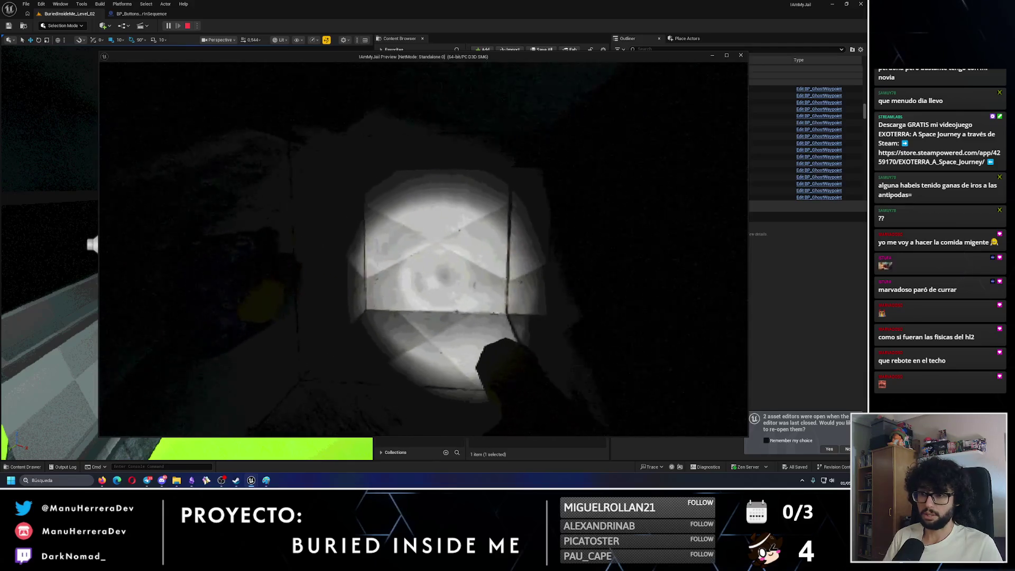
{"action": "key", "text": "f"}
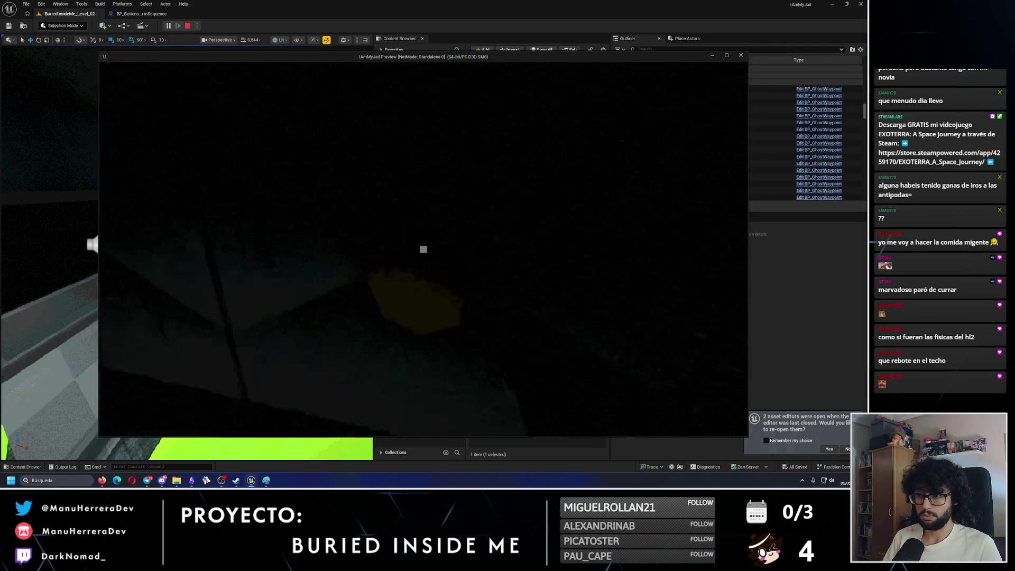
{"action": "key", "text": "f"}
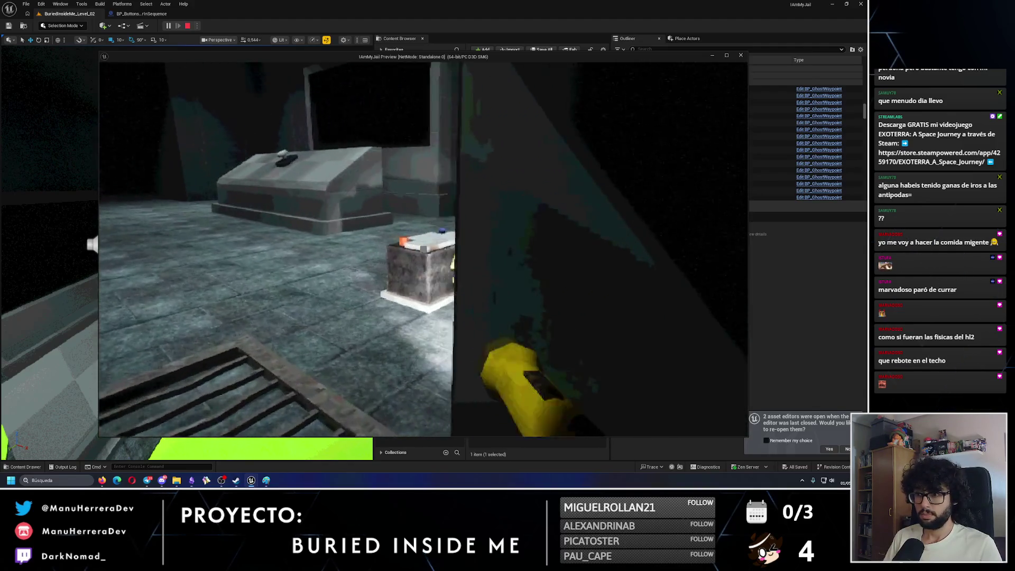
{"action": "key", "text": "w"}
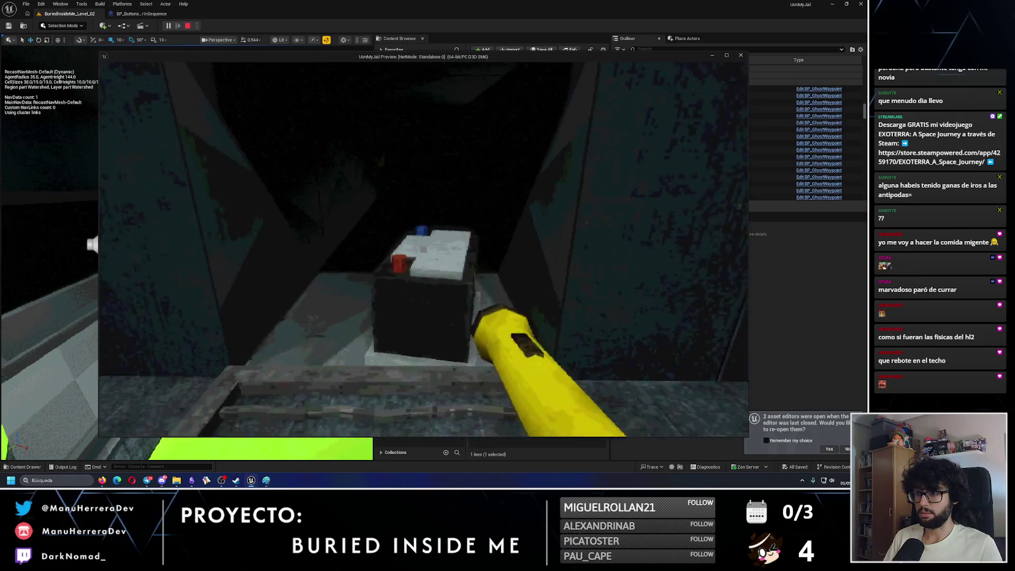
Step: Exit the duct, light a flare, inspect the battery box, sprint down the corridor and end the preview
{"action": "key", "text": "shift+w"}
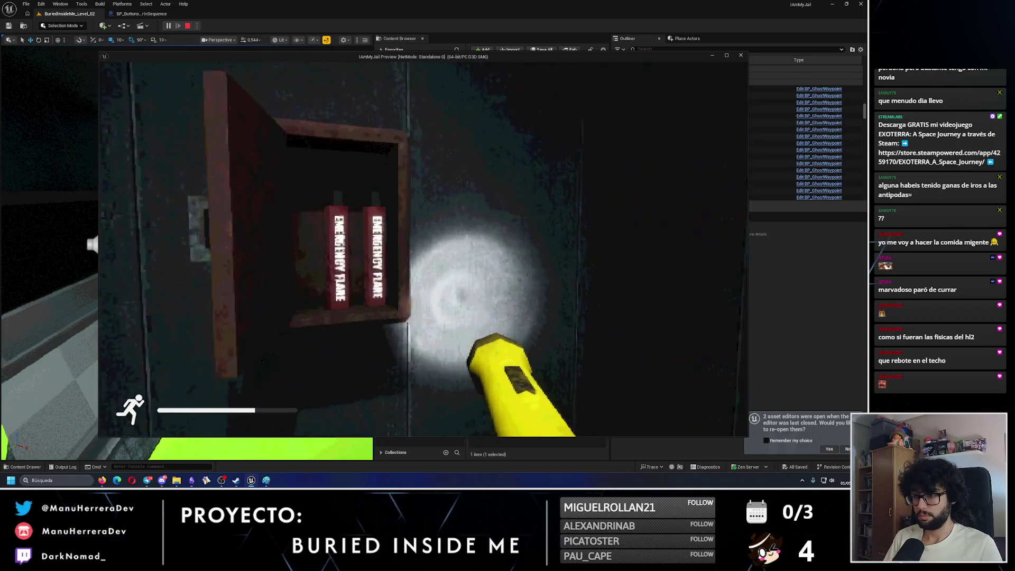
{"action": "key", "text": "e"}
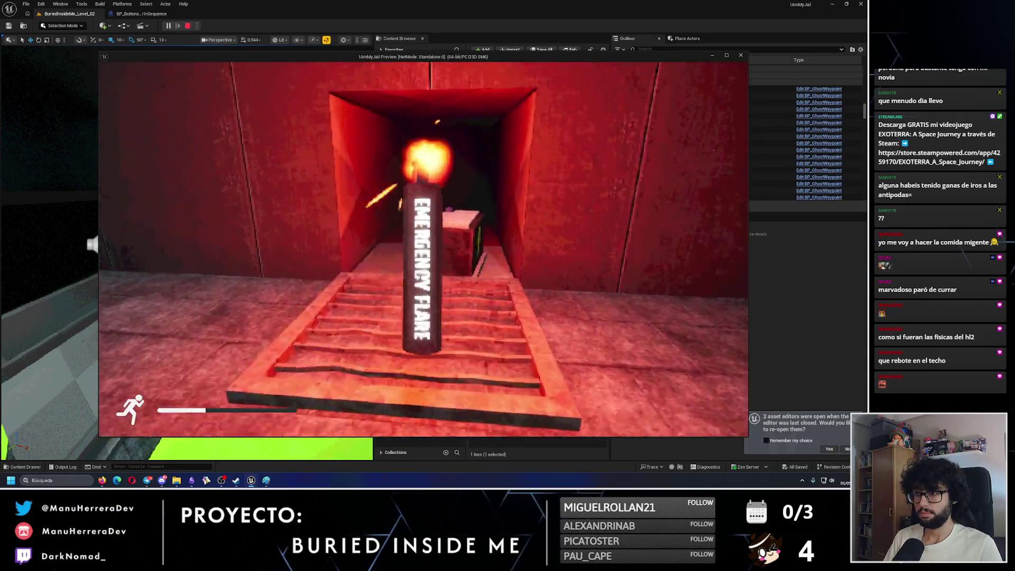
{"action": "key", "text": "w"}
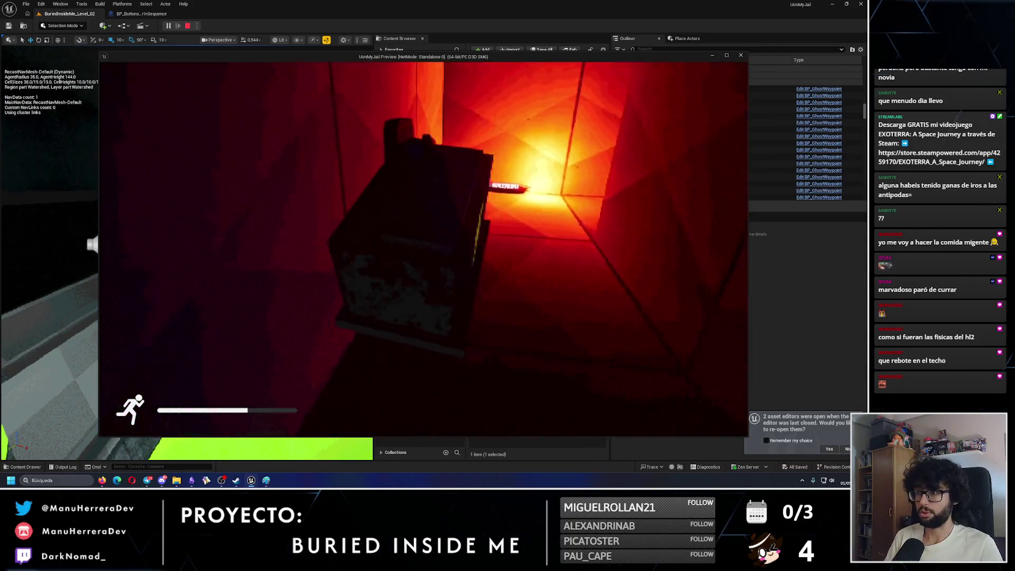
{"action": "key", "text": "w"}
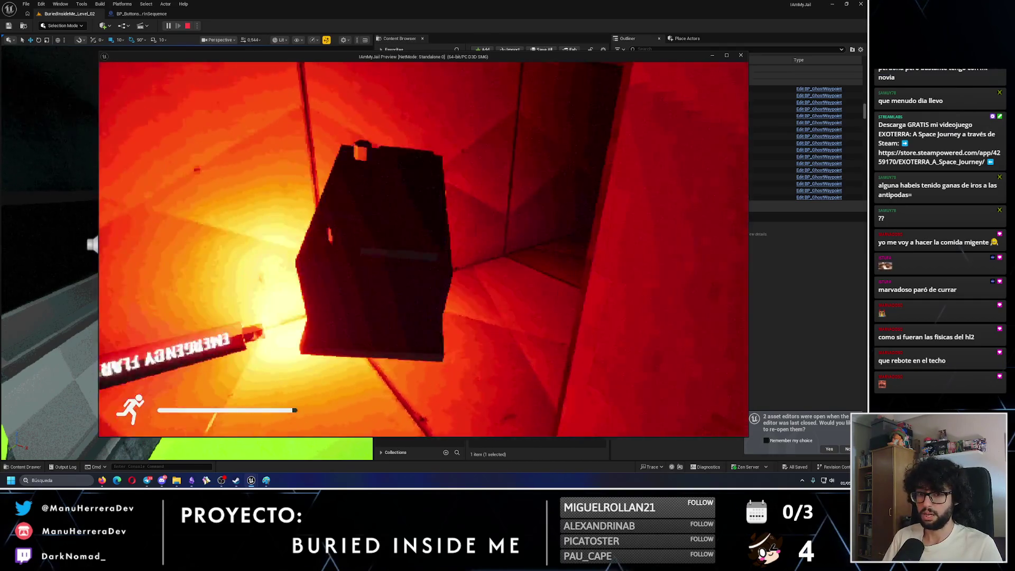
{"action": "key", "text": "s"}
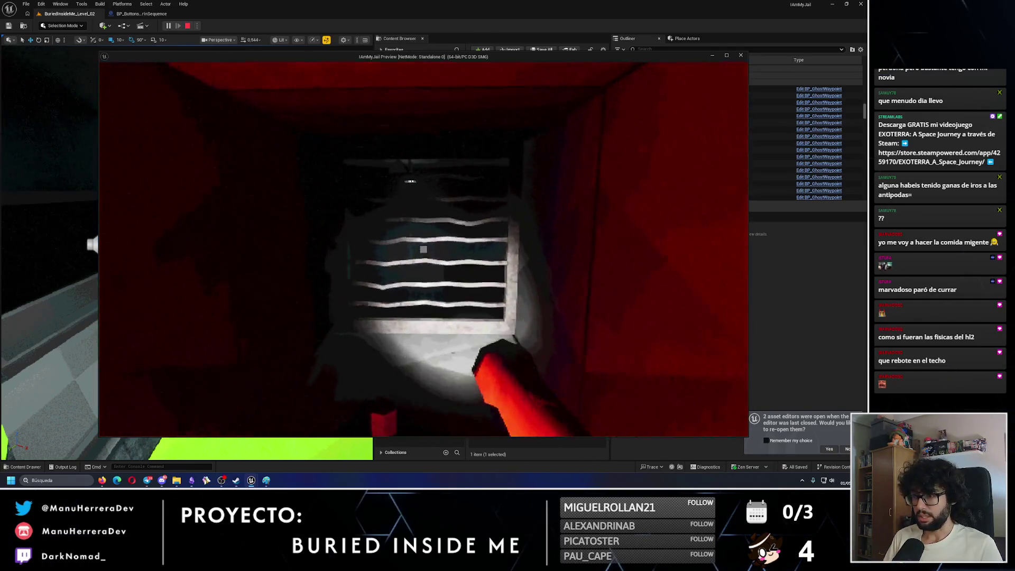
{"action": "key", "text": "shift+w"}
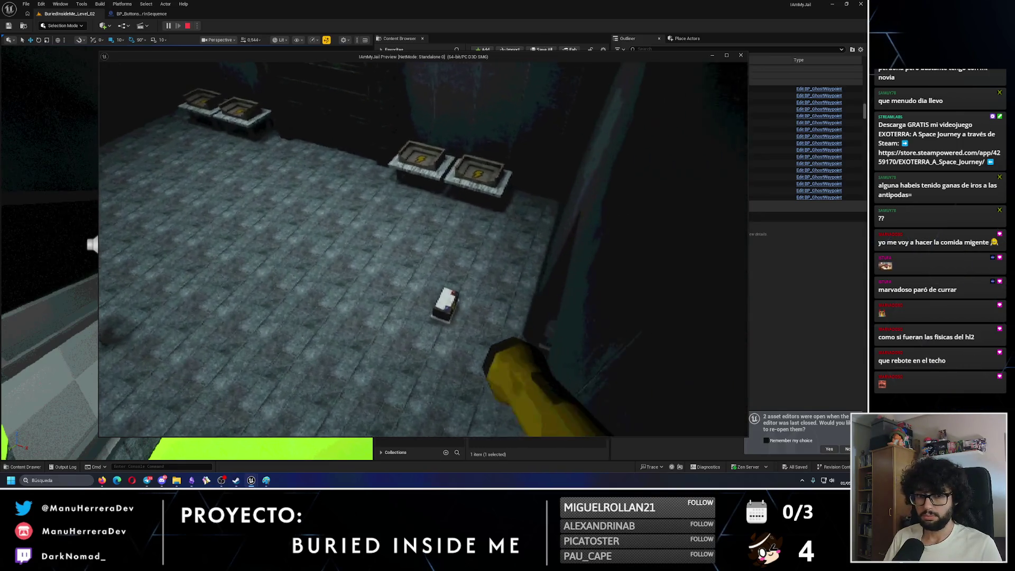
{"action": "key", "text": "shift+w"}
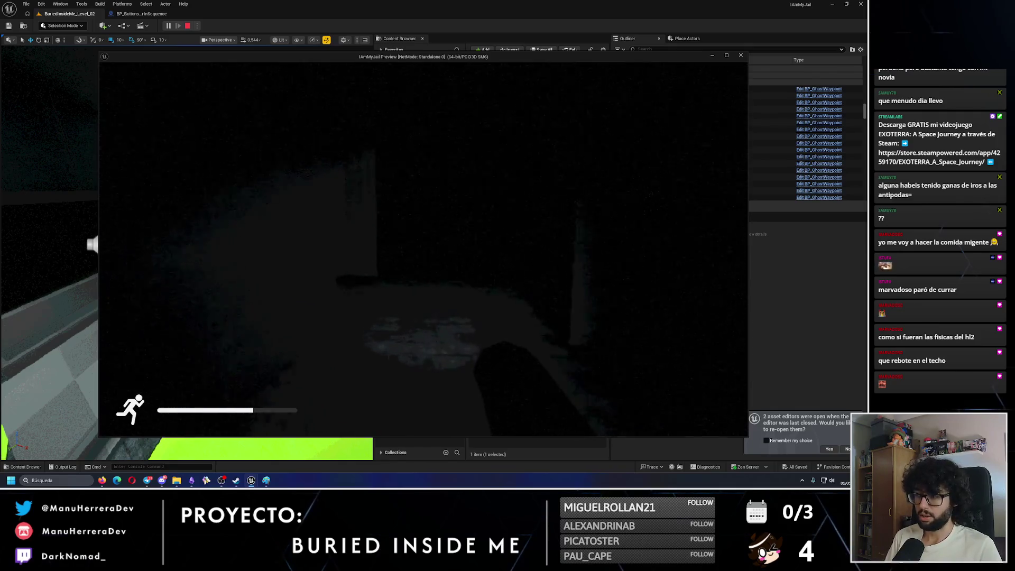
{"action": "key", "text": "f"}
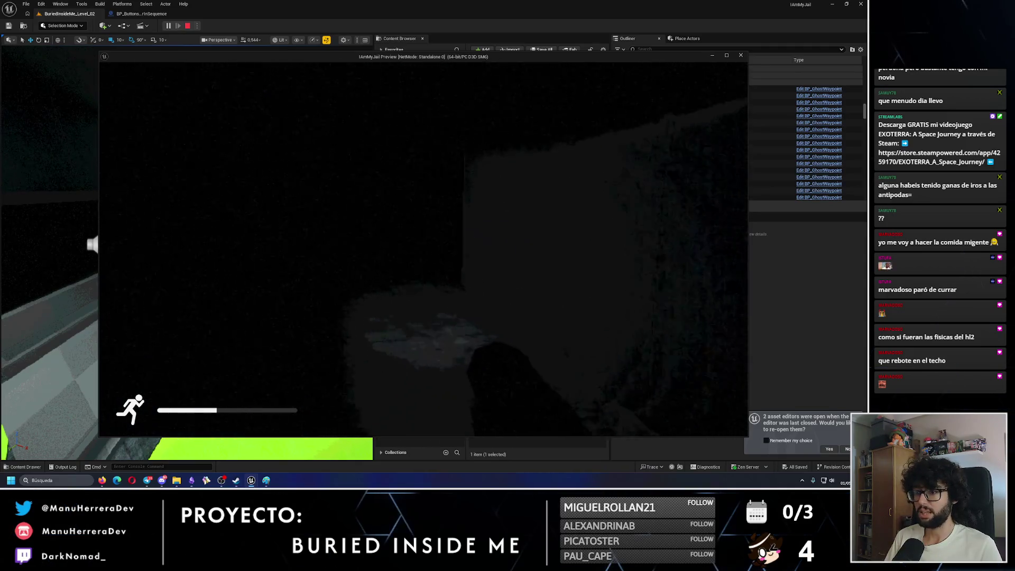
{"action": "key", "text": "Escape"}
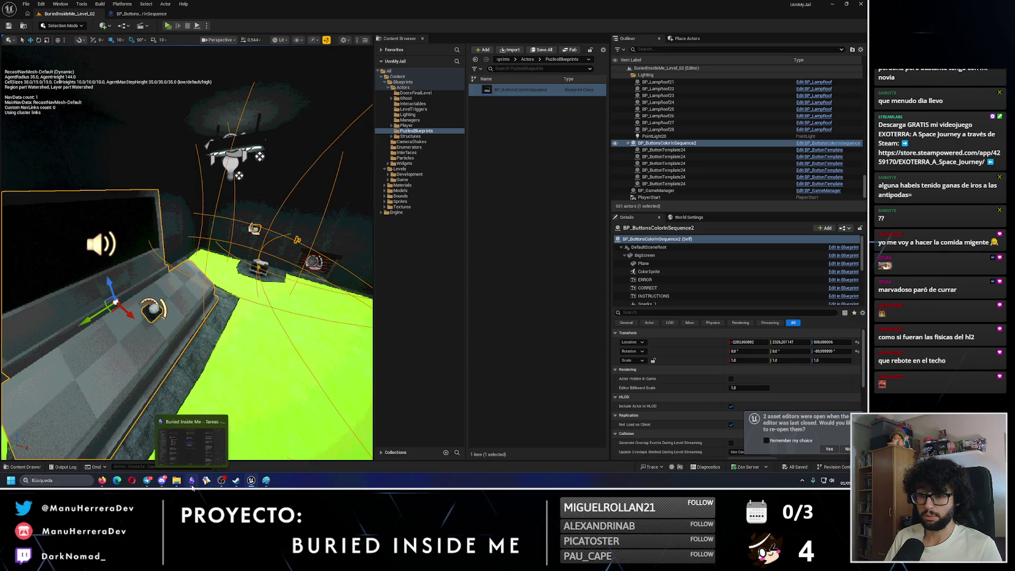
{"action": "left_click", "coordinate": [191, 480]}
Step: Add button panel, ceiling button and model texture bullets to the Puzle color sequence card and enlarge it
{"action": "double_click", "coordinate": [442, 242]}
{"action": "type", "text": "Cambiar panel de"}
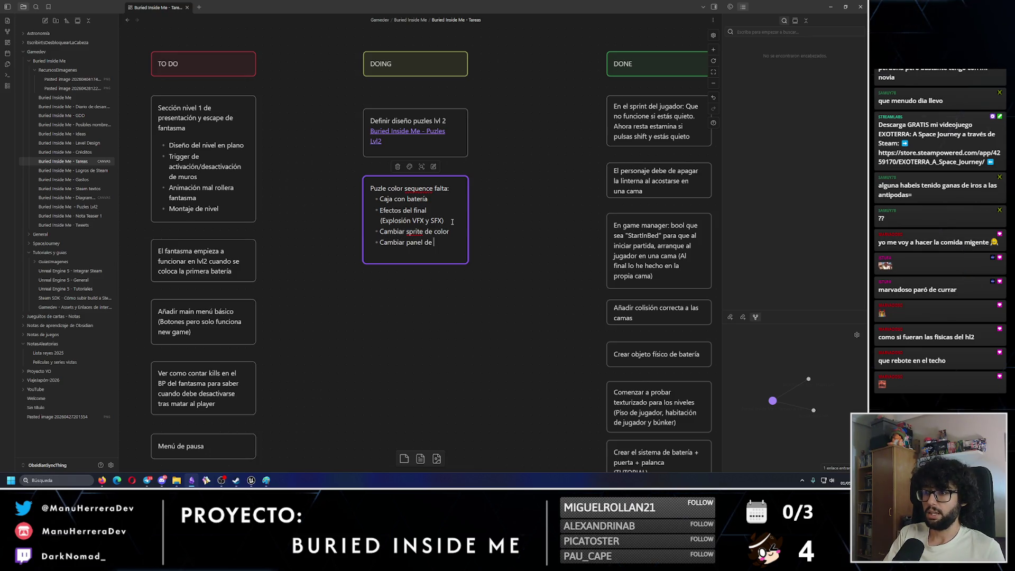
{"action": "type", "text": "botón encendido"}
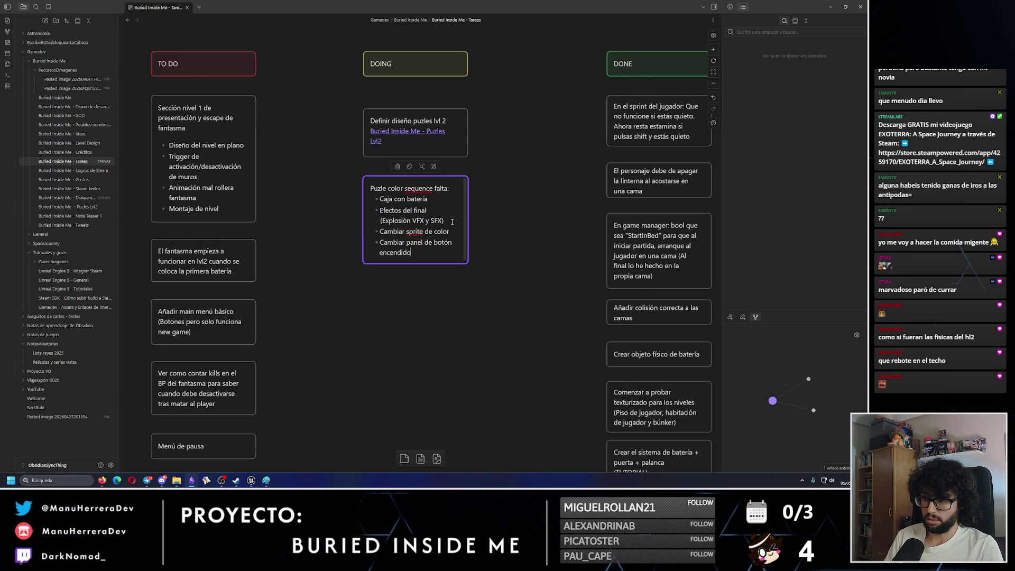
{"action": "key", "text": "Return"}
{"action": "type", "text": "Poner algún botón en"}
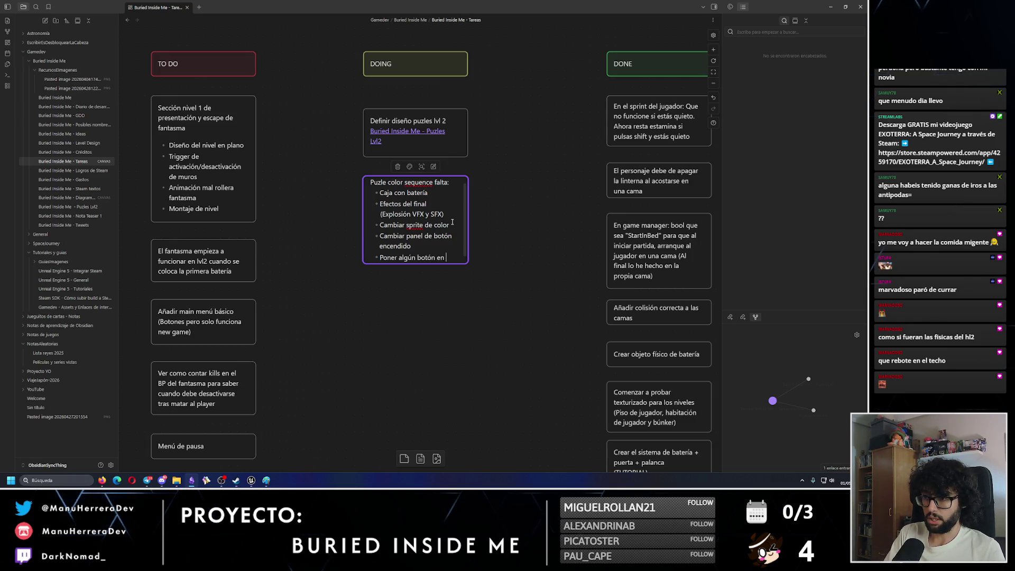
{"action": "type", "text": "el techo"}
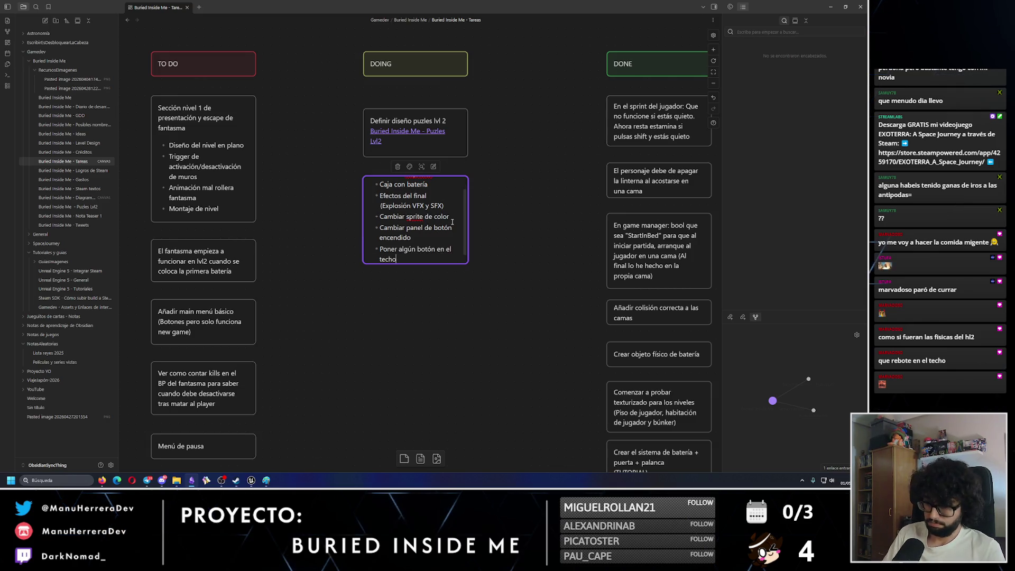
{"action": "mouse_move", "coordinate": [414, 264]}
{"action": "left_mouse_down"}
{"action": "mouse_move", "coordinate": [437, 322]}
{"action": "mouse_move", "coordinate": [431, 341]}
{"action": "left_mouse_up"}
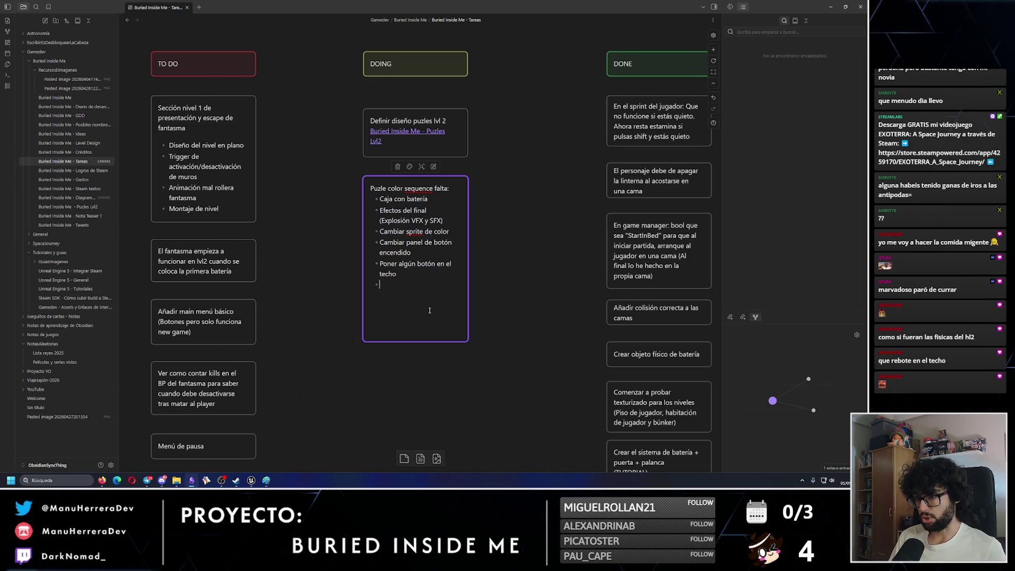
{"action": "type", "text": "Textura de los modelos"}
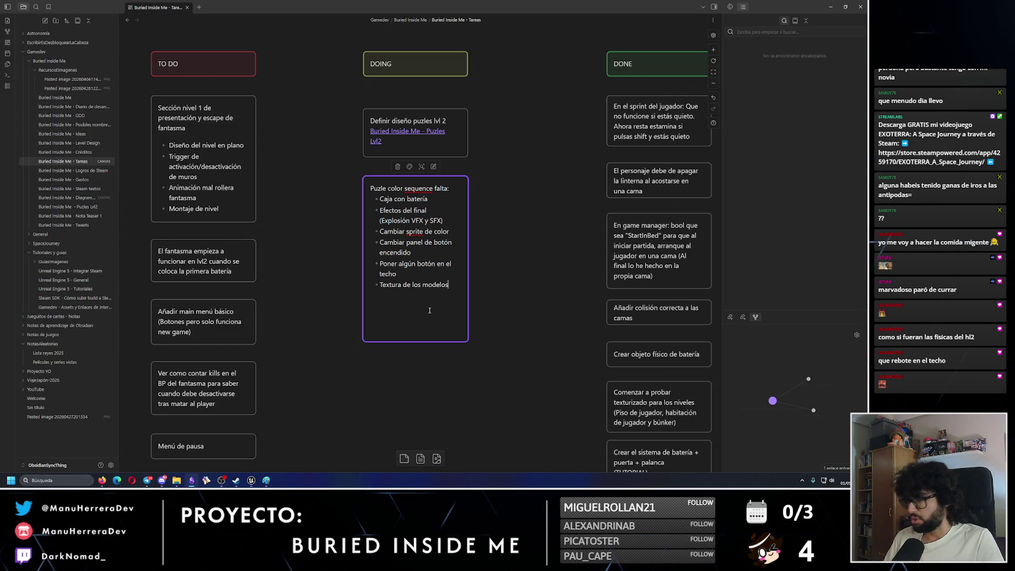
{"action": "left_click_drag", "start_coordinate": [500, 352], "coordinate": [342, 161]}
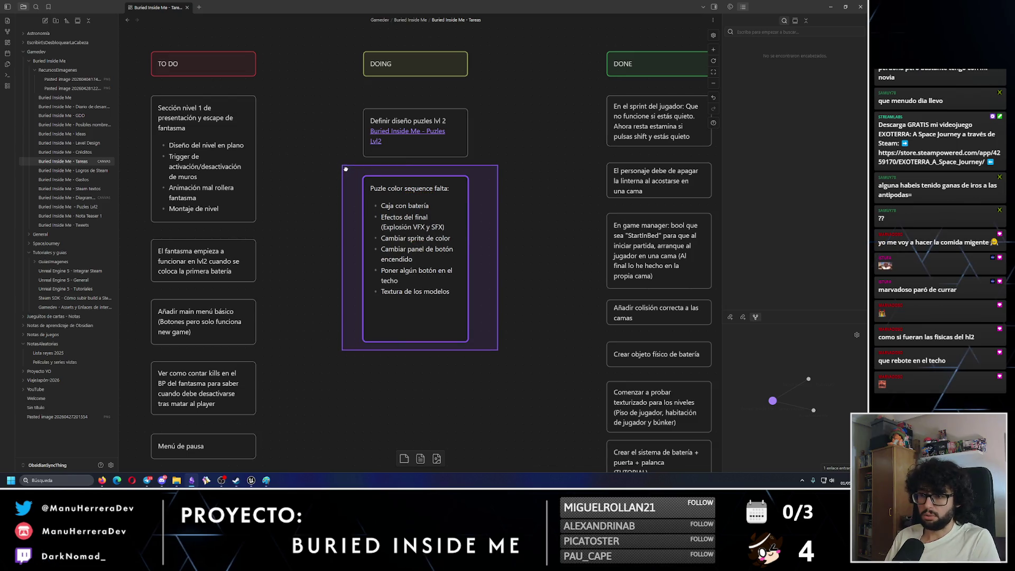
{"action": "left_click_drag", "start_coordinate": [500, 370], "coordinate": [344, 164]}
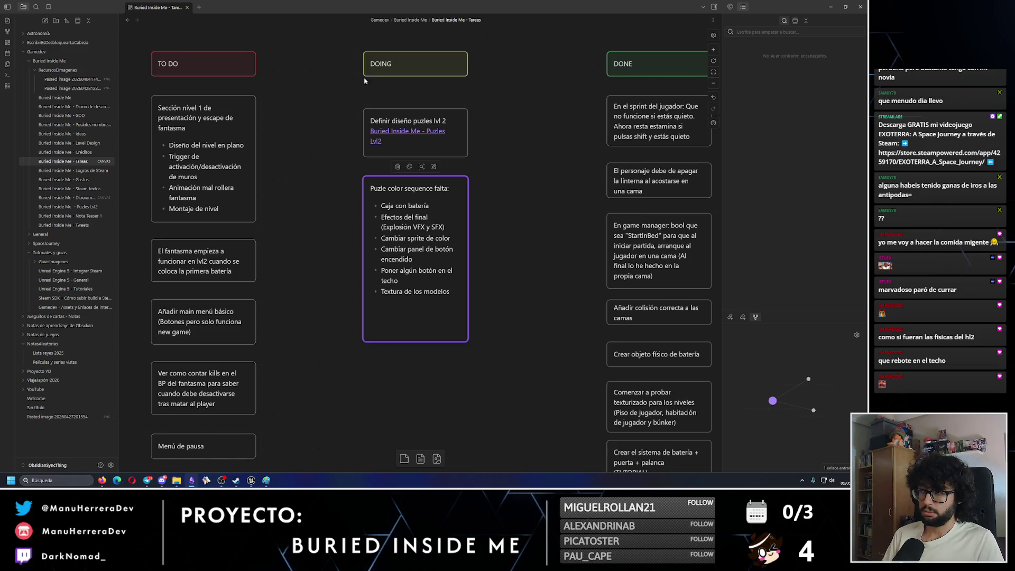
{"action": "left_click", "coordinate": [833, 6]}
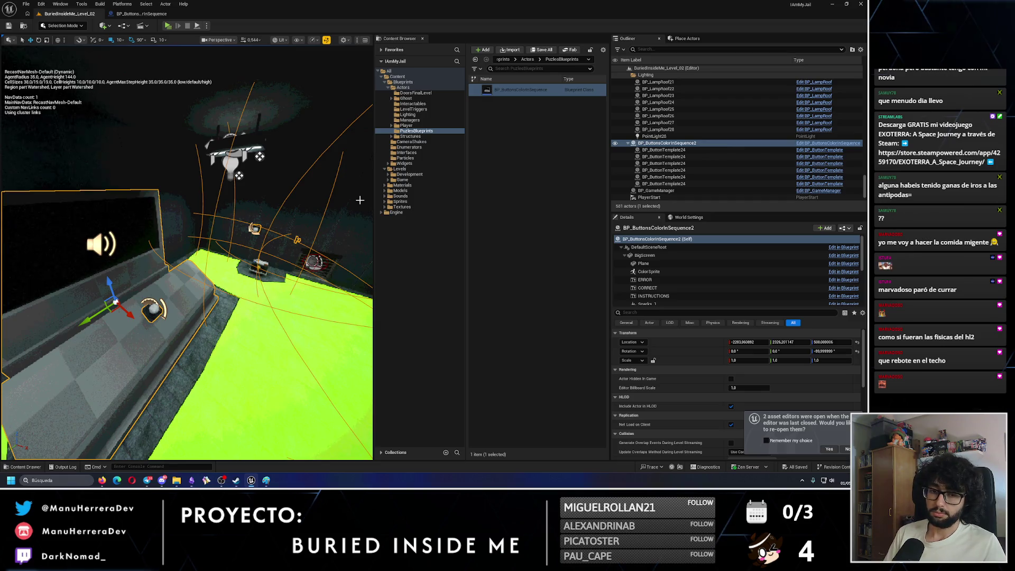
Step: In the color-sequence blueprint, set ButtonRed's scale to 1.2
{"action": "left_click", "coordinate": [140, 13]}
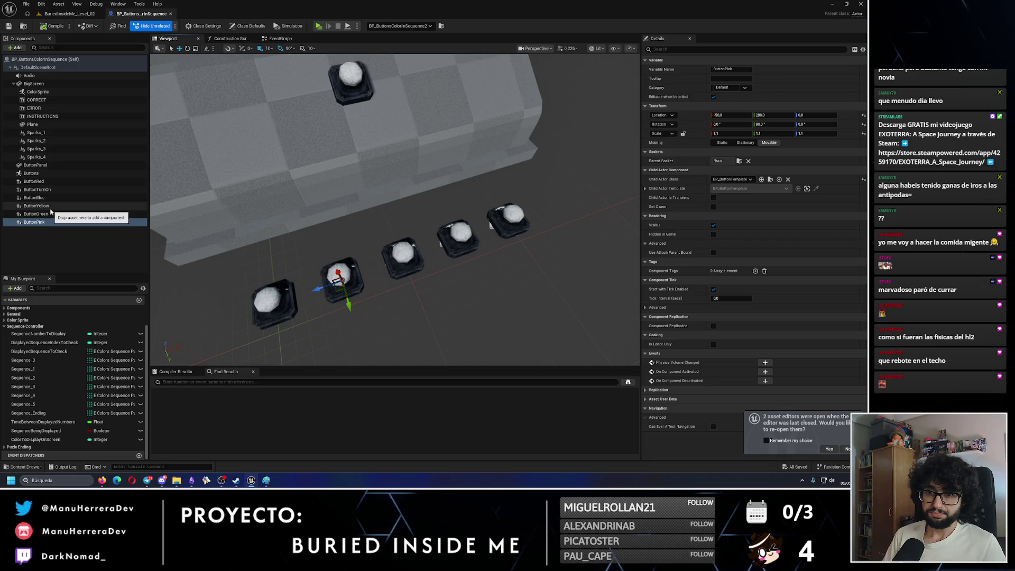
{"action": "left_click", "coordinate": [37, 189]}
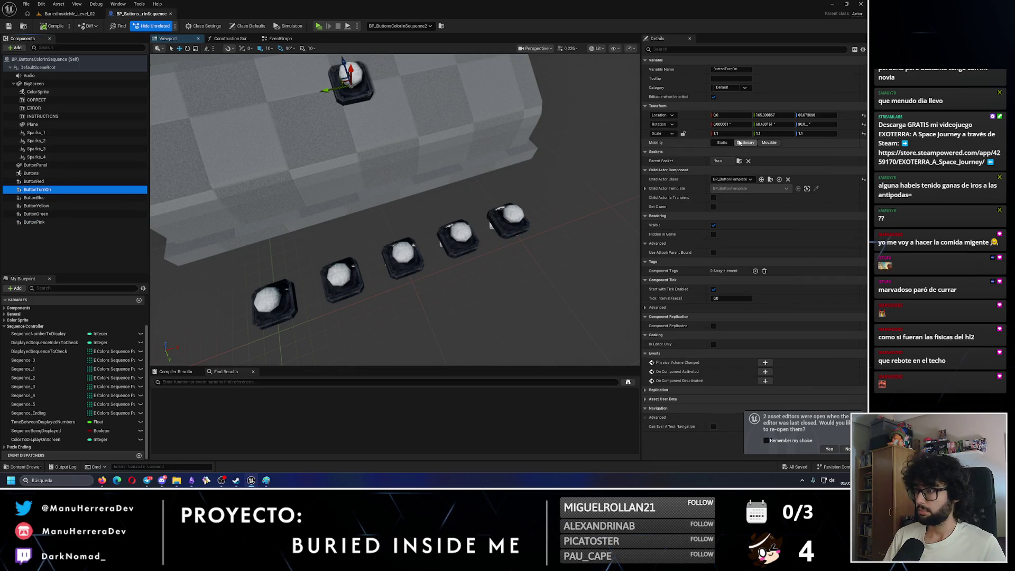
{"action": "left_click", "coordinate": [35, 180]}
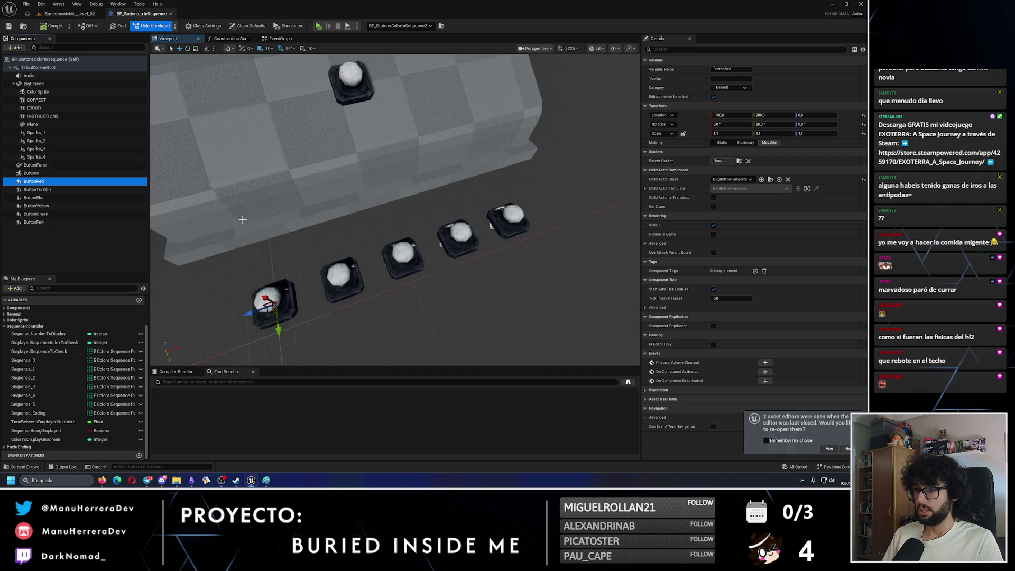
{"action": "left_click", "coordinate": [740, 133]}
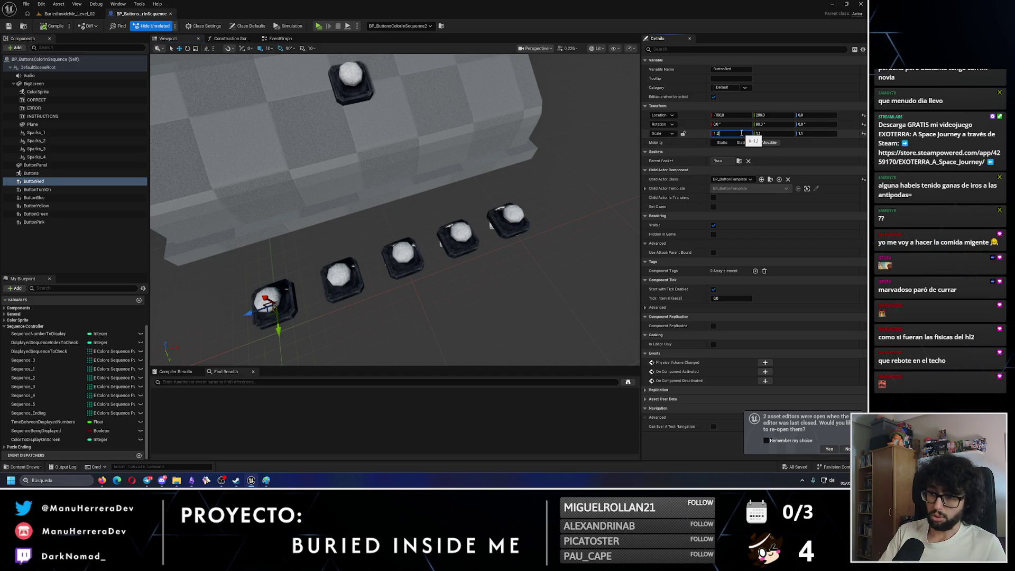
{"action": "key", "text": "Tab"}
{"action": "type", "text": "1.2"}
{"action": "key", "text": "Return"}
Step: Scale ButtonTurnOn and ButtonBlue to 1.2
{"action": "left_click", "coordinate": [93, 185]}
{"action": "left_click", "coordinate": [743, 133]}
{"action": "type", "text": "1.2"}
{"action": "key", "text": "Tab"}
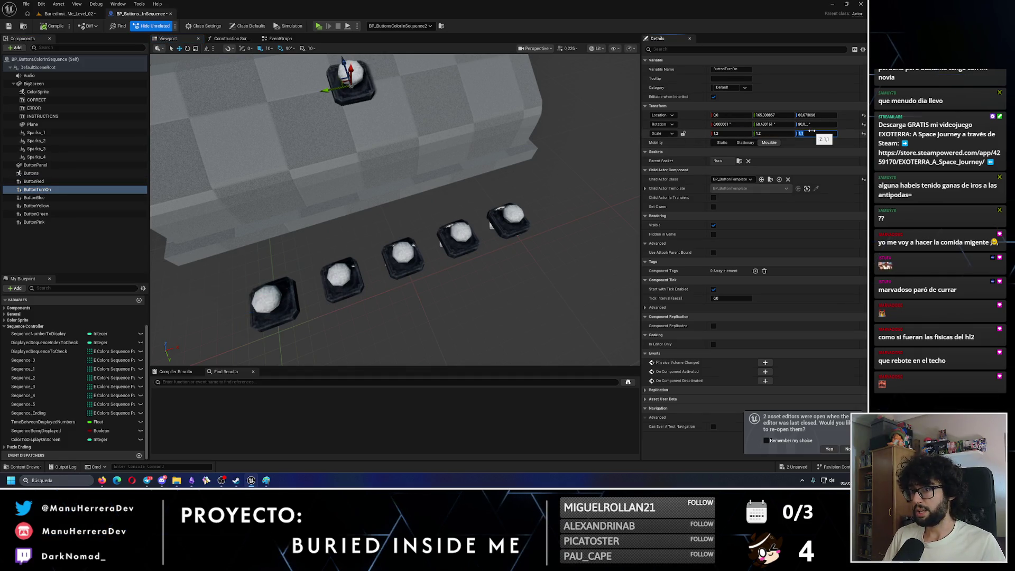
{"action": "left_click", "coordinate": [34, 197]}
{"action": "left_click", "coordinate": [730, 134]}
{"action": "type", "text": "1.2"}
{"action": "key", "text": "Tab"}
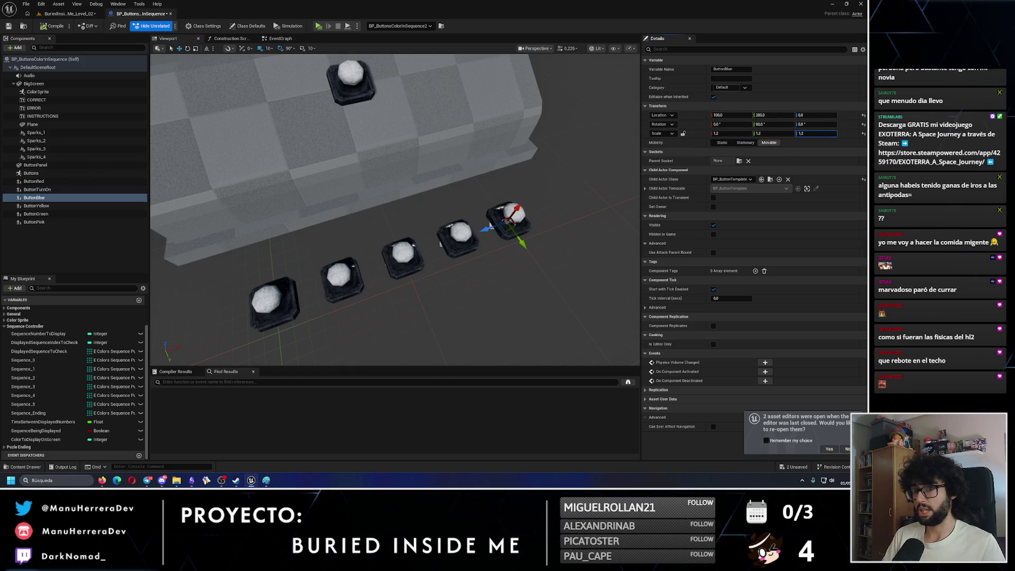
Step: Scale ButtonYellow and ButtonGreen to 1.2 on their X, Y and Z axes
{"action": "left_click", "coordinate": [36, 206]}
{"action": "left_click", "coordinate": [729, 133]}
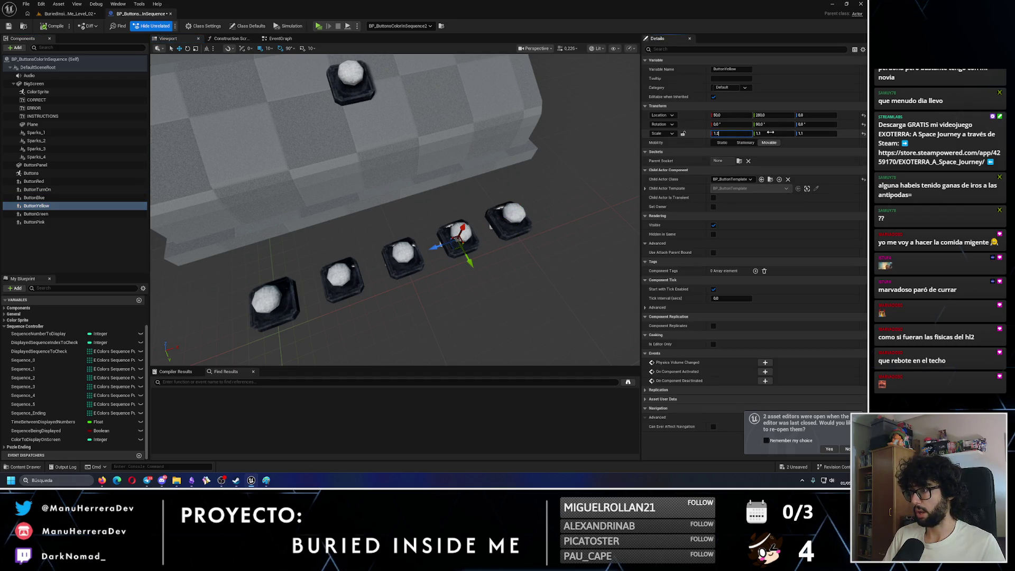
{"action": "left_click", "coordinate": [811, 133]}
{"action": "type", "text": "1.2"}
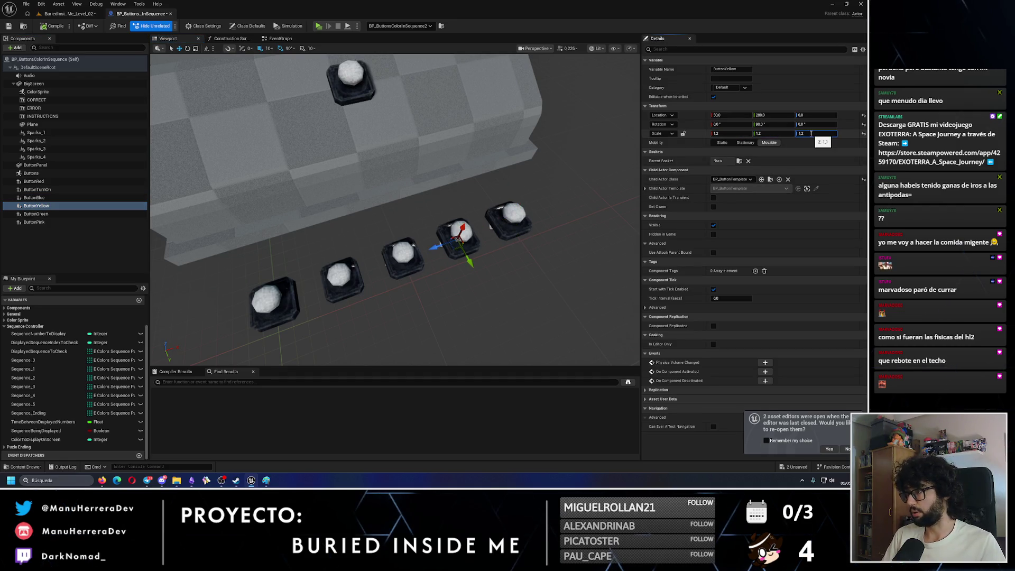
{"action": "left_click", "coordinate": [36, 214]}
{"action": "left_click", "coordinate": [730, 134]}
{"action": "type", "text": "1.2"}
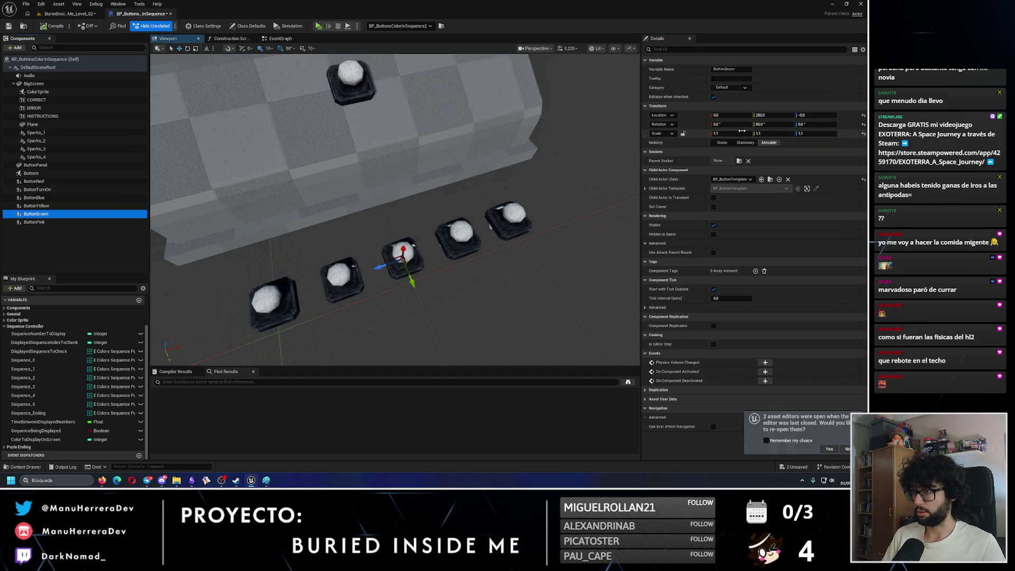
{"action": "left_click", "coordinate": [775, 133]}
{"action": "type", "text": "1.2"}
{"action": "left_click", "coordinate": [820, 134]}
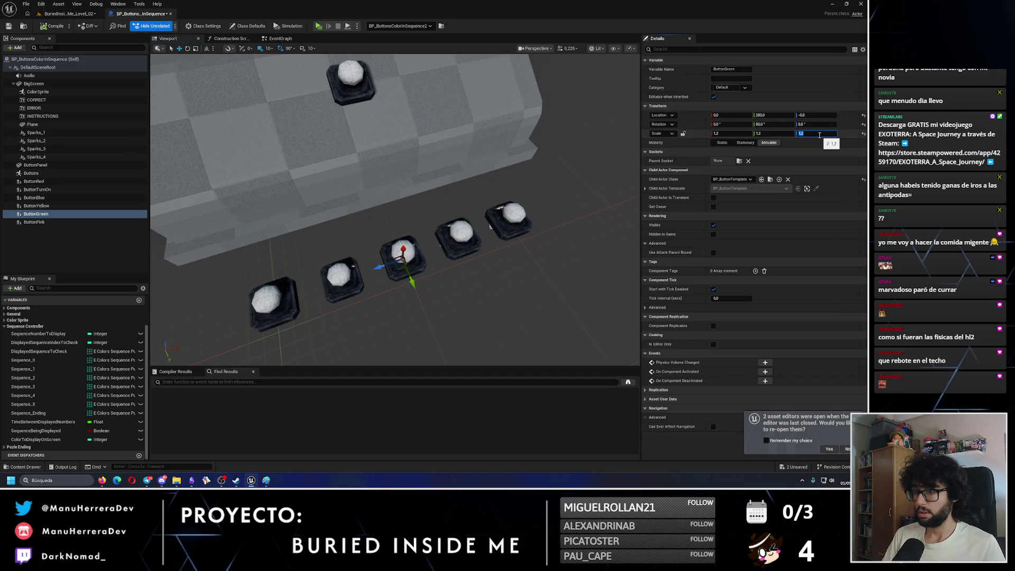
Step: Set ButtonPink's scale to 1.2 on every axis
{"action": "left_click", "coordinate": [34, 222]}
{"action": "left_click", "coordinate": [730, 133]}
{"action": "type", "text": "1.2"}
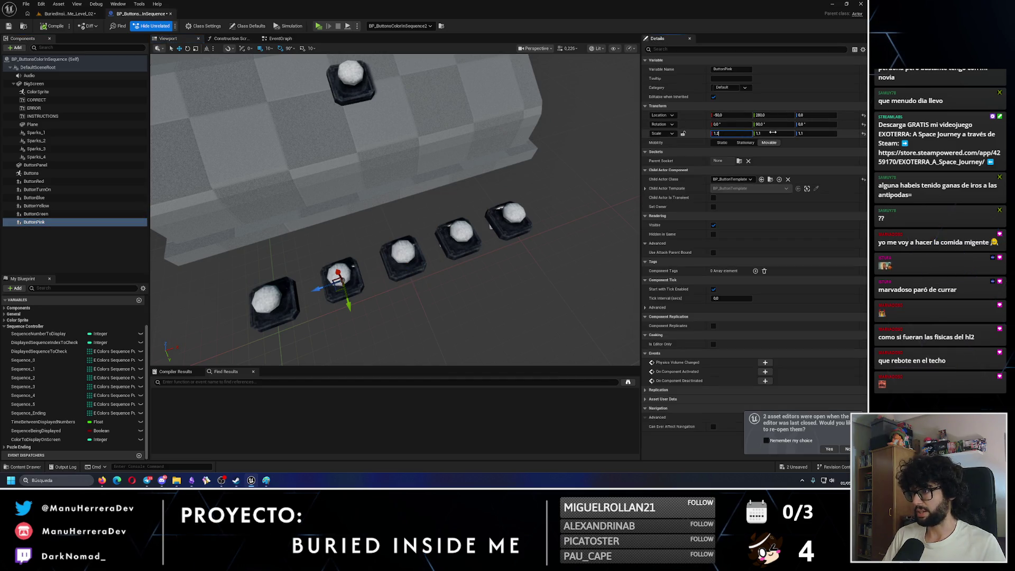
{"action": "left_click", "coordinate": [817, 134]}
{"action": "type", "text": "1.2"}
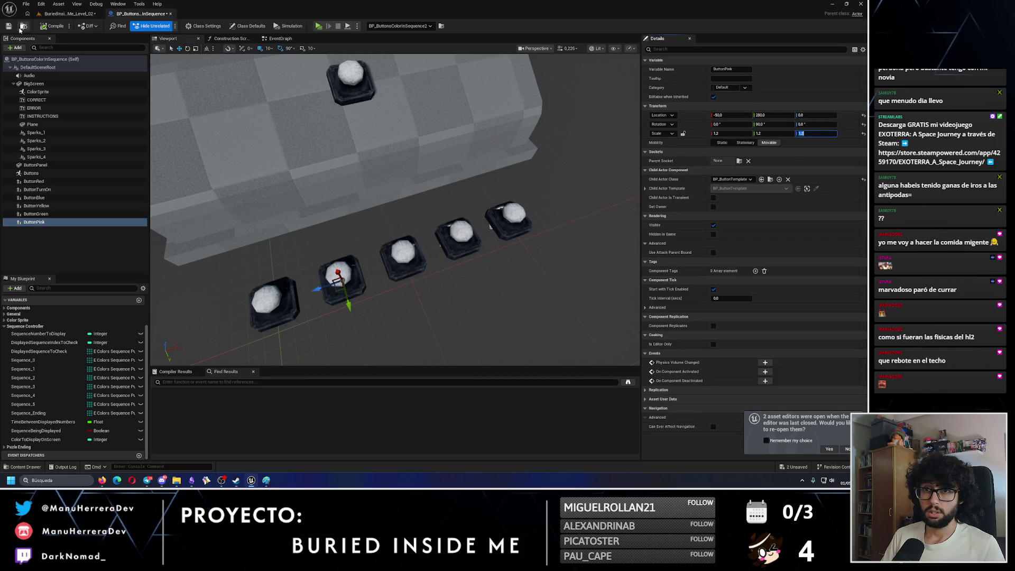
{"action": "left_click", "coordinate": [69, 13]}
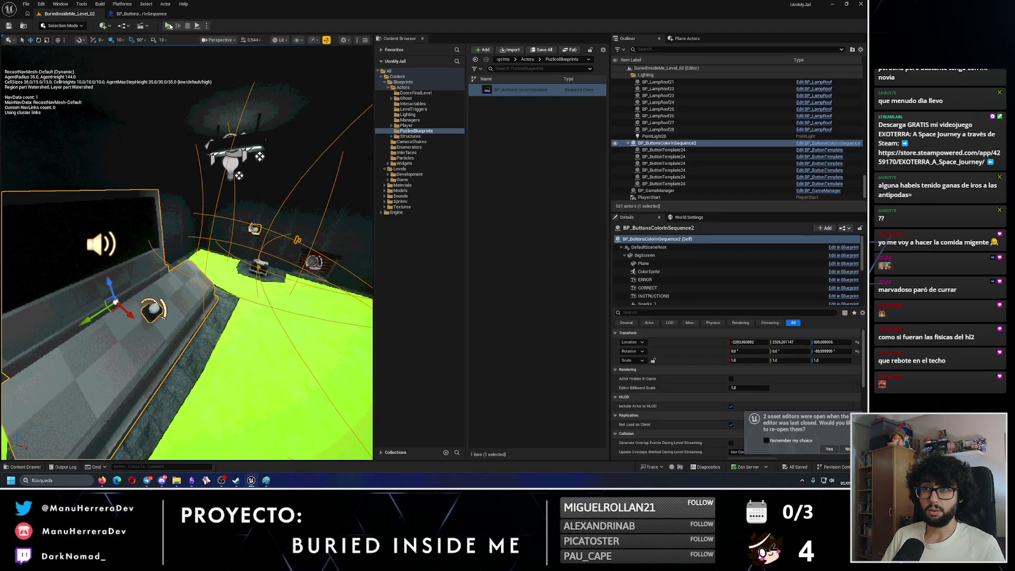
Step: Run a quick playtest up to the Emergency Flares panel, then stop it
{"action": "key", "text": "alt+p"}
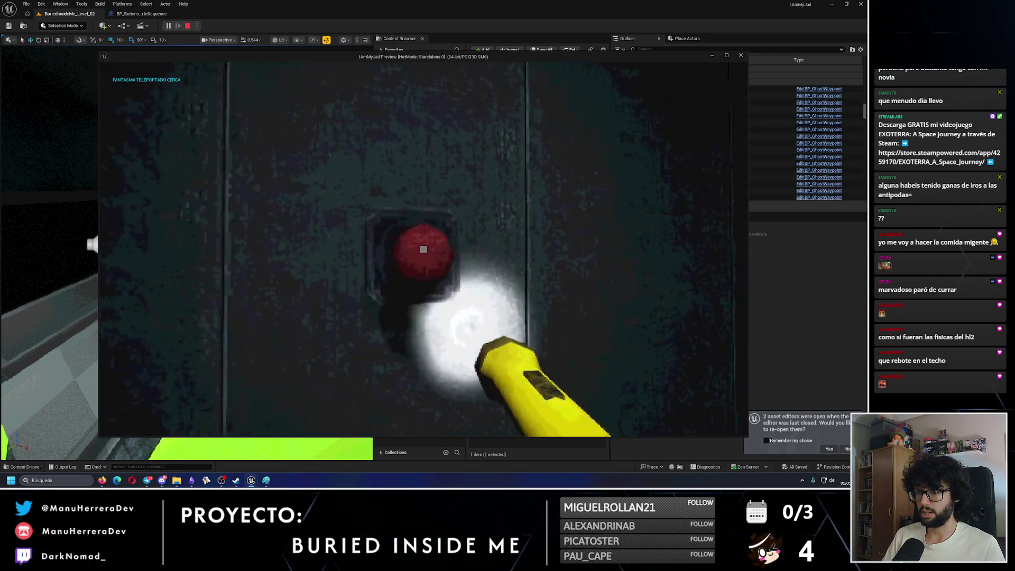
{"action": "key", "text": "shift+s"}
{"action": "key", "text": "w"}
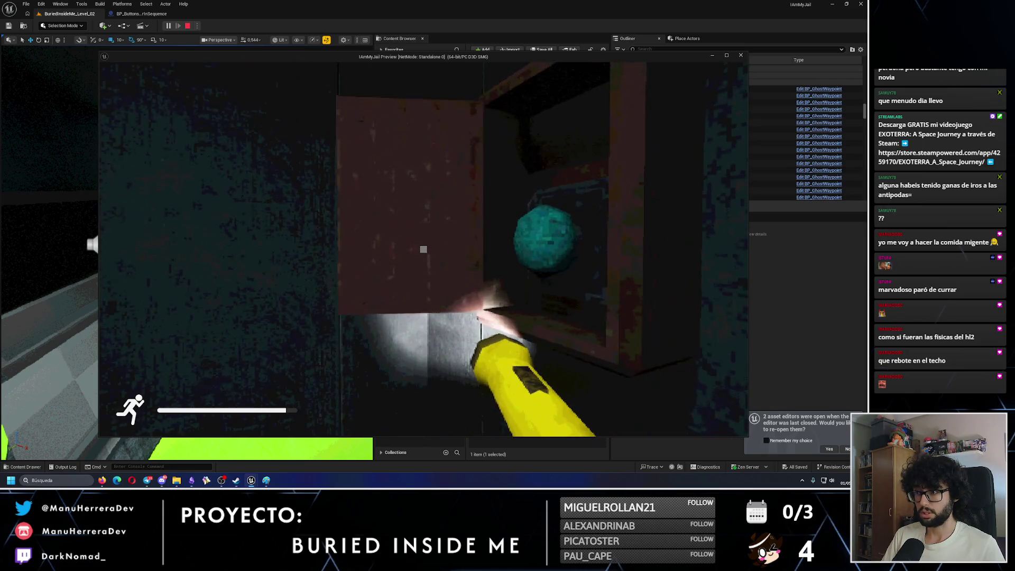
{"action": "key", "text": "Escape"}
Step: Frame the viewport on the color-sequence screen and the ButtonBlue on the button panel
{"action": "key", "text": "f"}
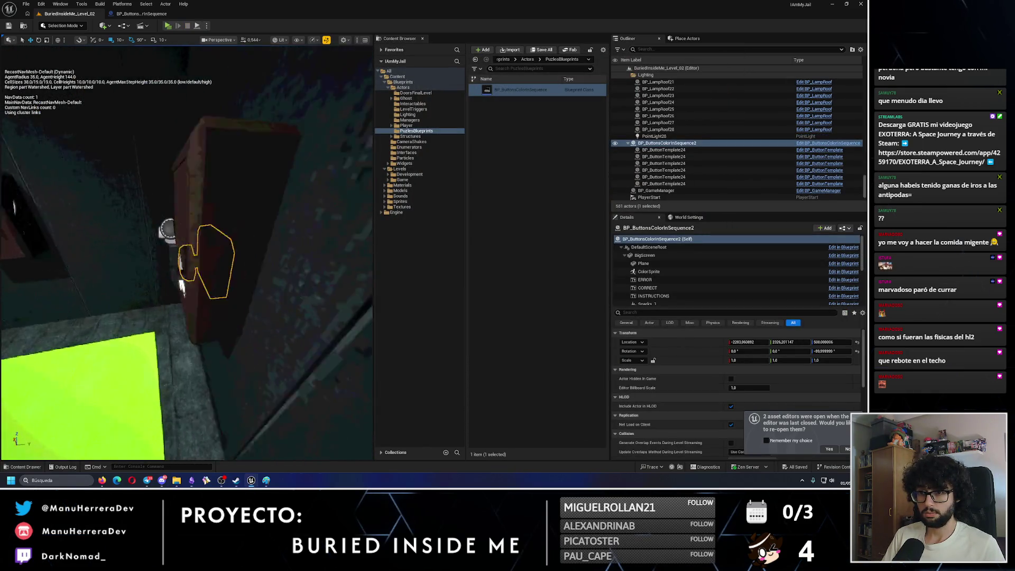
{"action": "left_click_drag", "start_coordinate": [181, 264], "coordinate": [181, 263]}
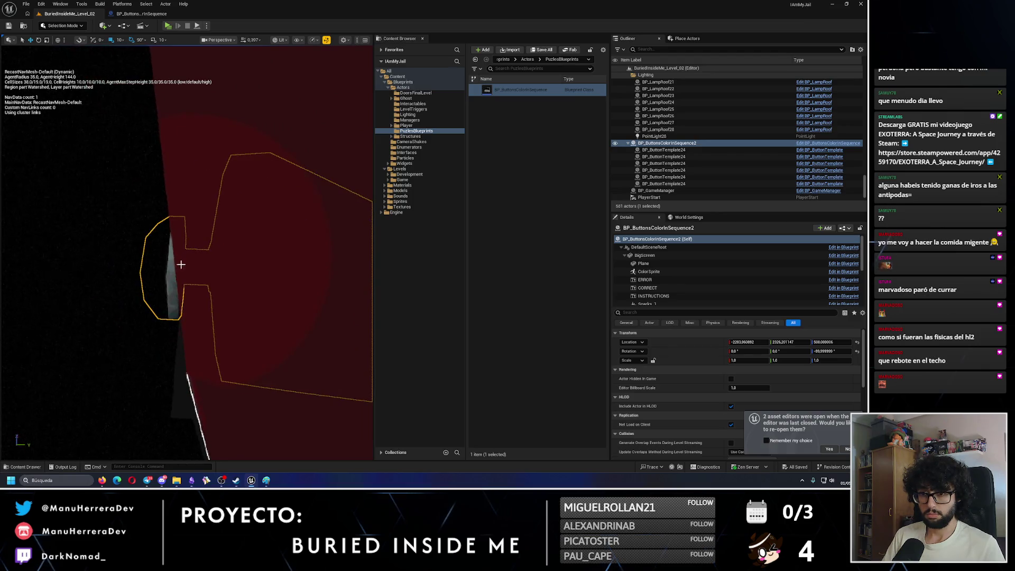
{"action": "scroll", "coordinate": [667, 287], "scroll_direction": "down", "scroll_amount": 5}
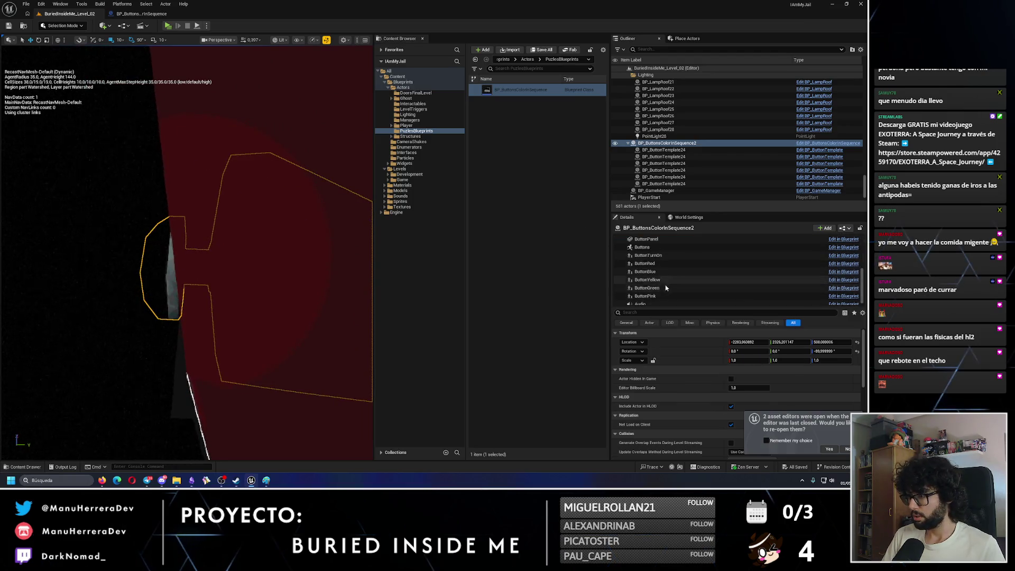
{"action": "left_click", "coordinate": [646, 269]}
{"action": "key", "text": "f"}
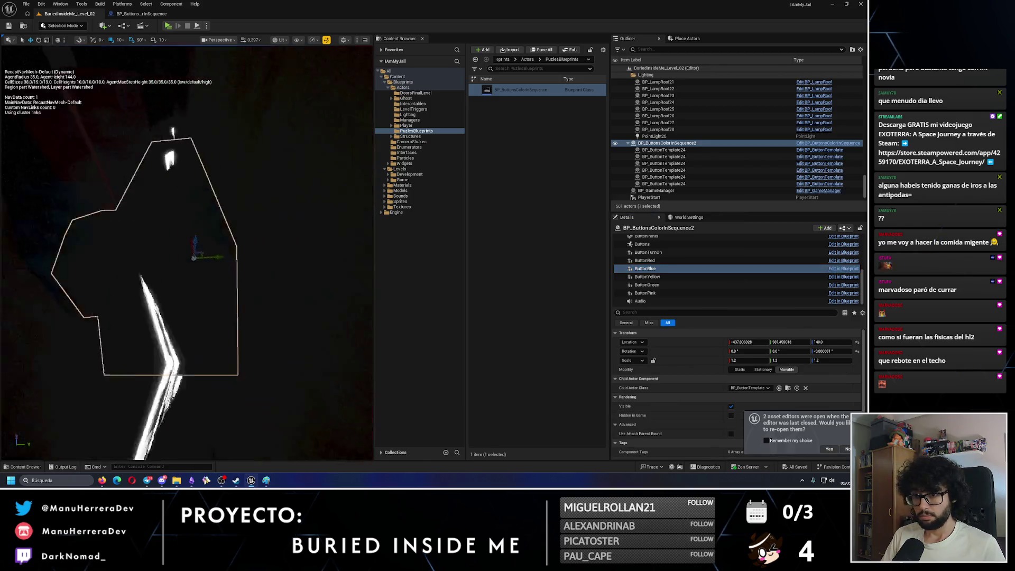
{"action": "left_click_drag", "start_coordinate": [219, 244], "coordinate": [219, 244]}
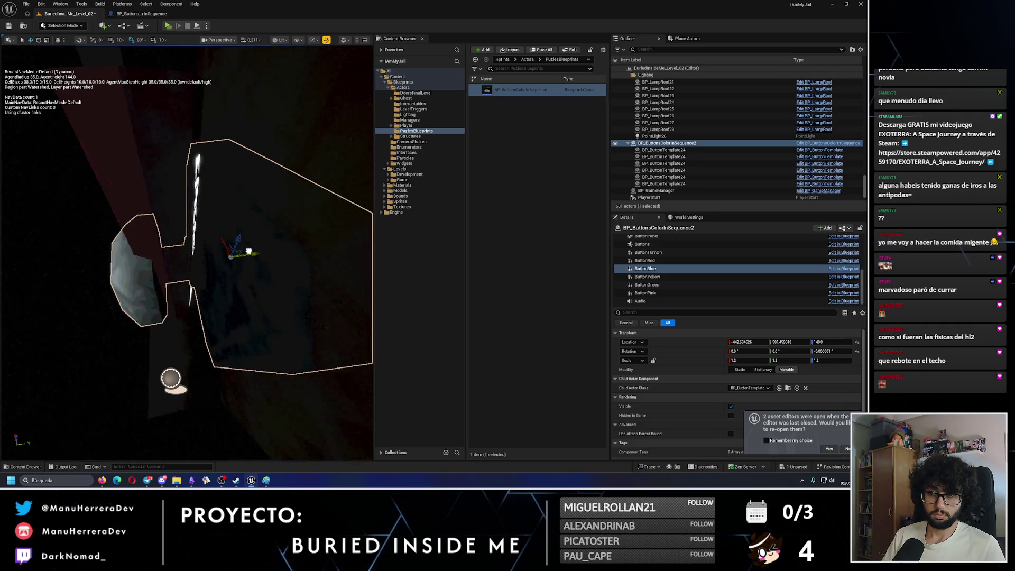
{"action": "key", "text": "f"}
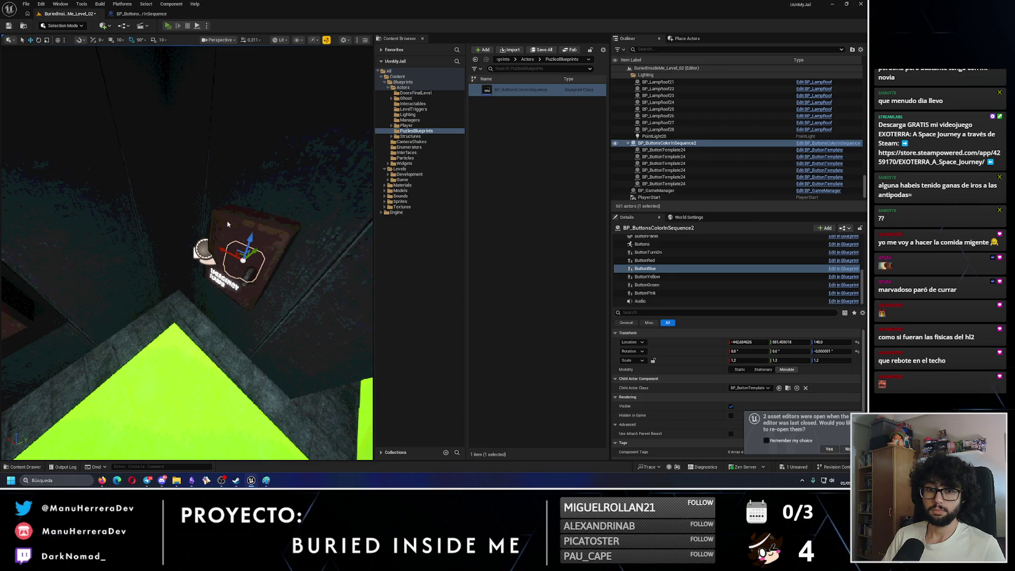
Step: Playtest again, toggling the flares box door and walking to the red and pink wall buttons
{"action": "key", "text": "alt+p"}
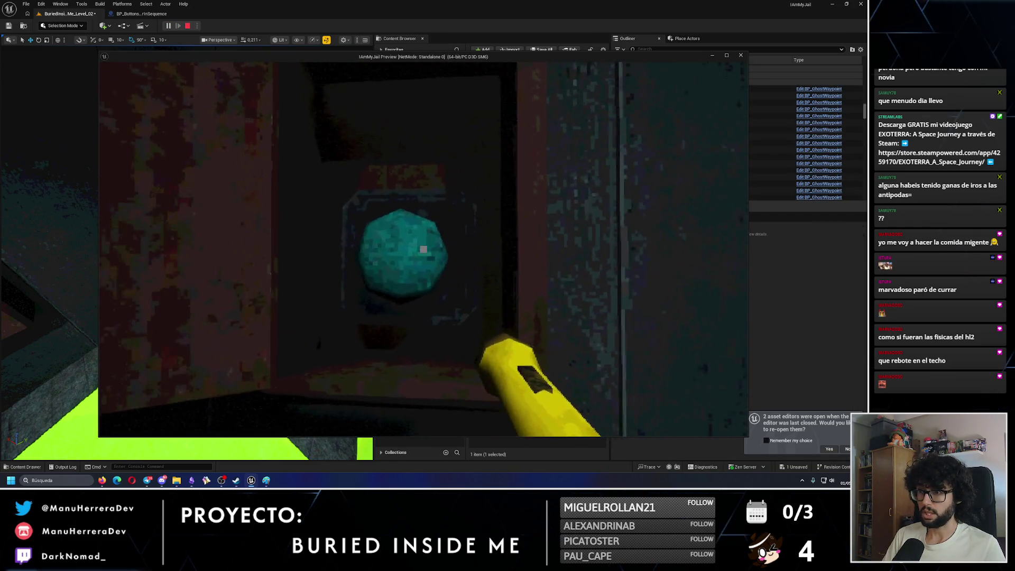
{"action": "left_click", "coordinate": [424, 249]}
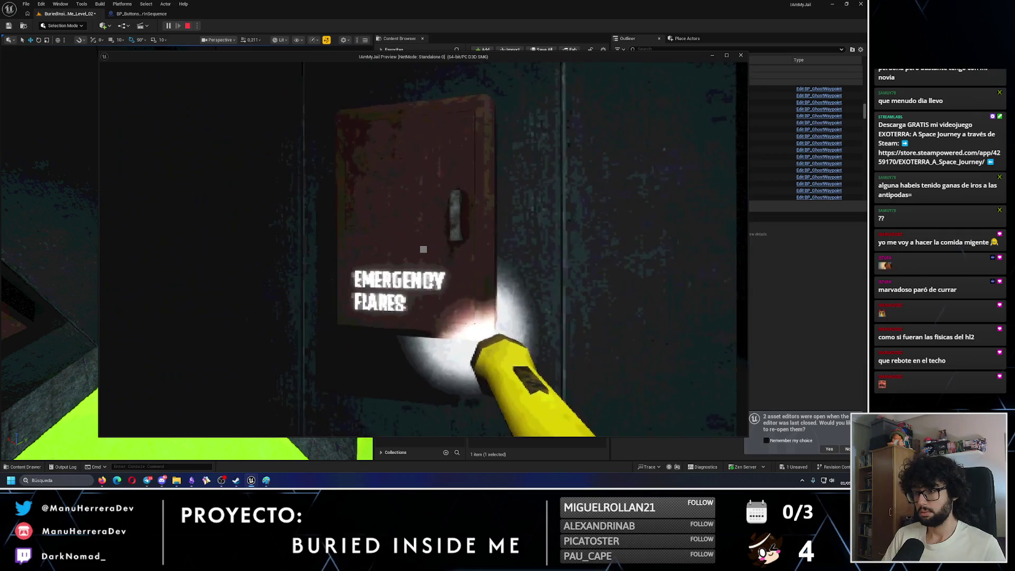
{"action": "left_click", "coordinate": [423, 249]}
{"action": "key", "text": "s"}
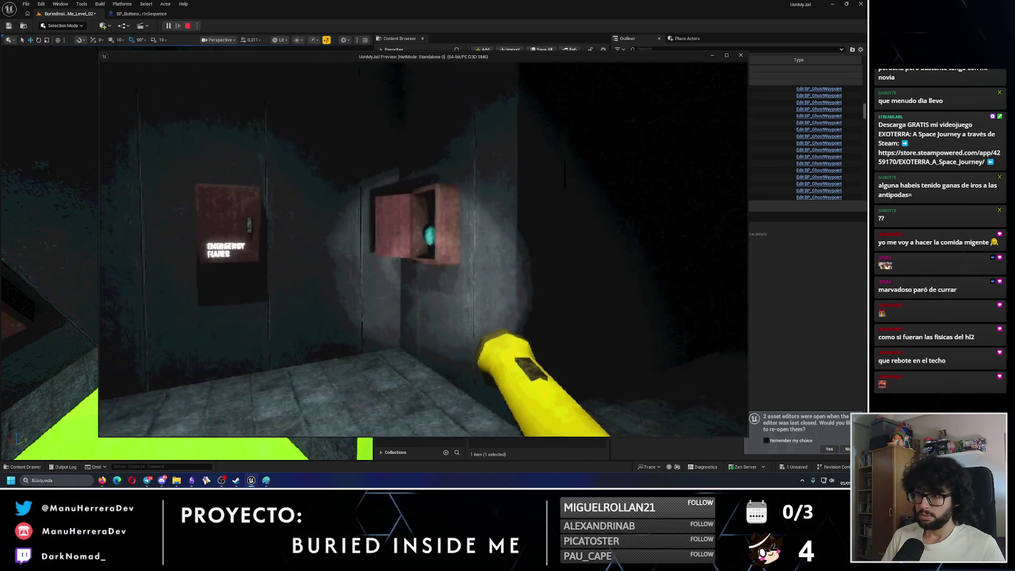
{"action": "key", "text": "a"}
{"action": "key", "text": "shift+w"}
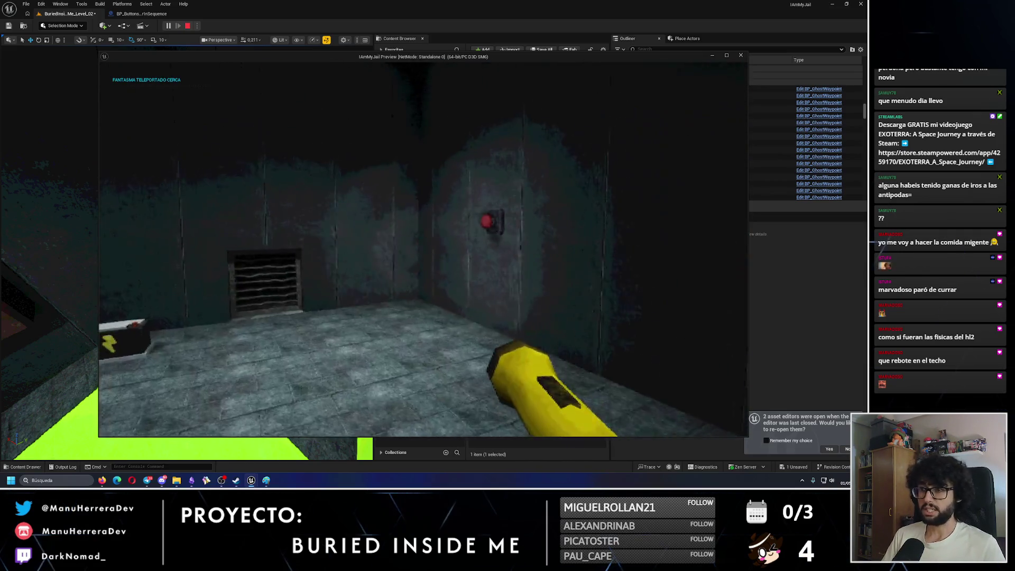
{"action": "key", "text": "shift+w"}
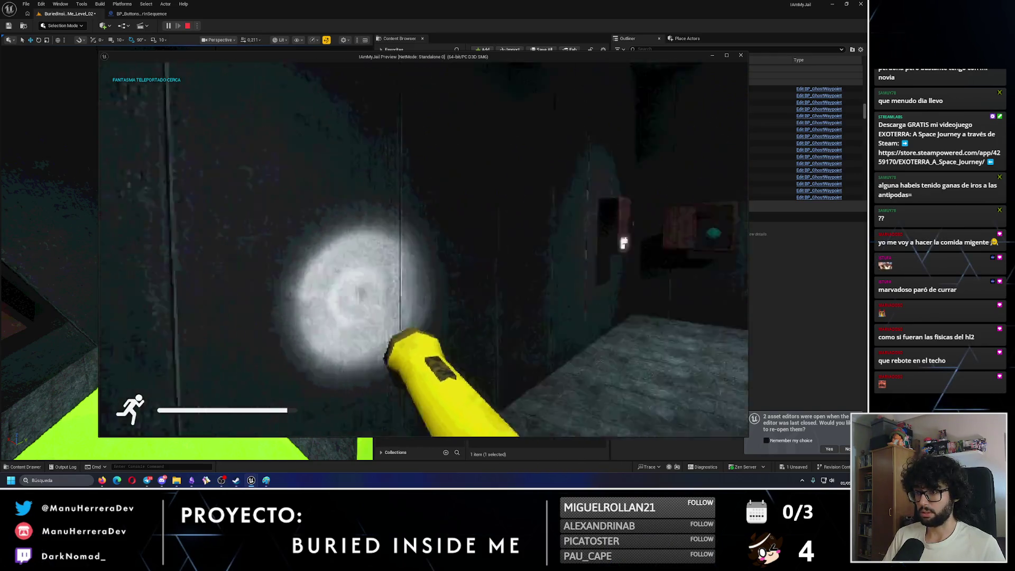
{"action": "key", "text": "f"}
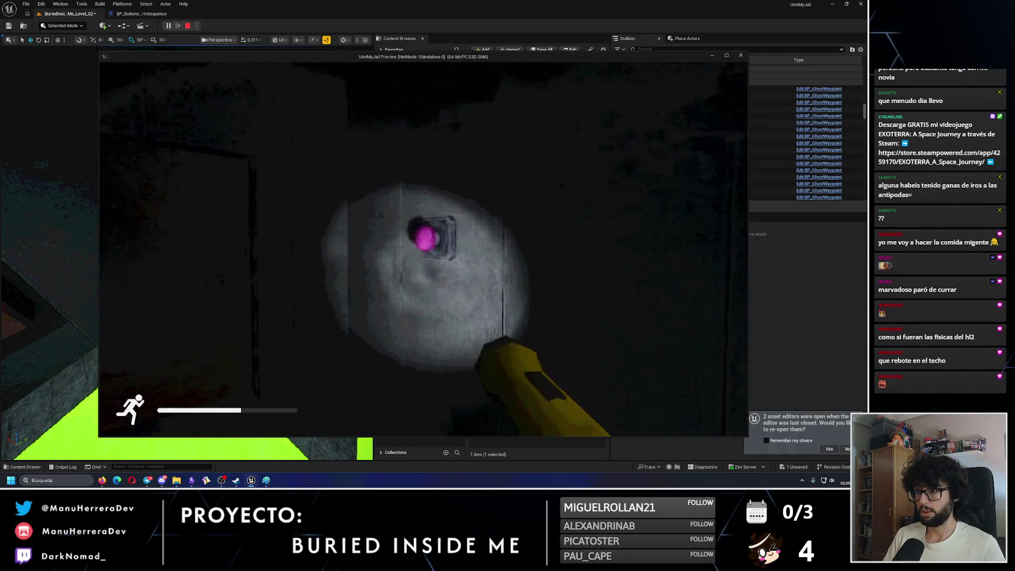
{"action": "key", "text": "shift+w"}
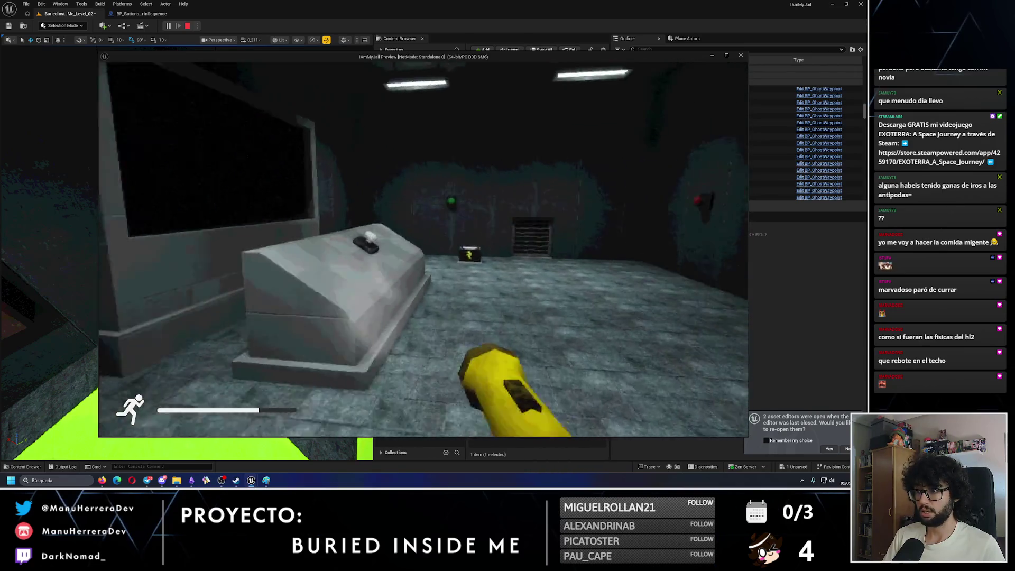
Step: Pick up the battery, check the green button and lit box, stop the playtest and save the level
{"action": "key", "text": "e"}
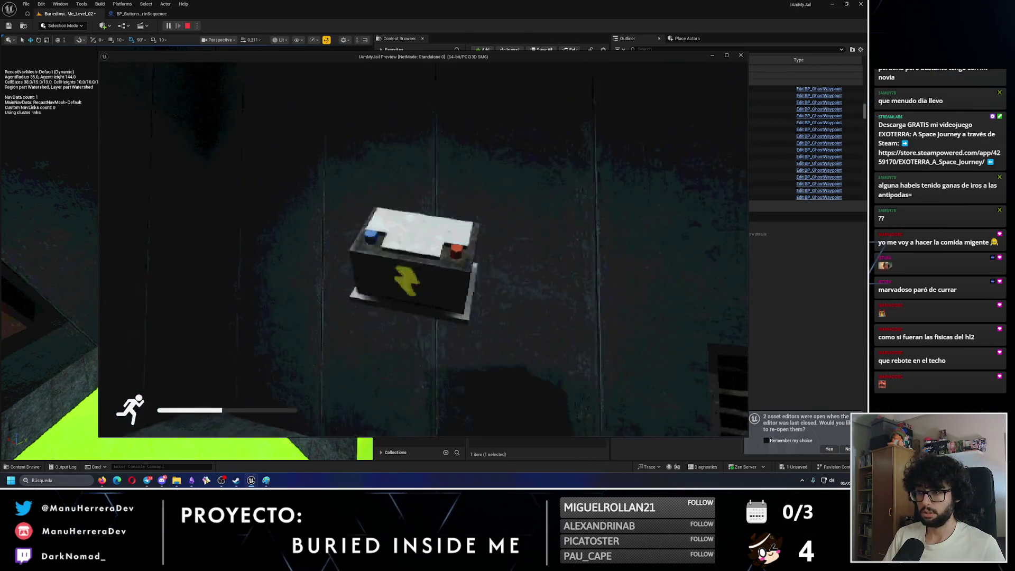
{"action": "key", "text": "e"}
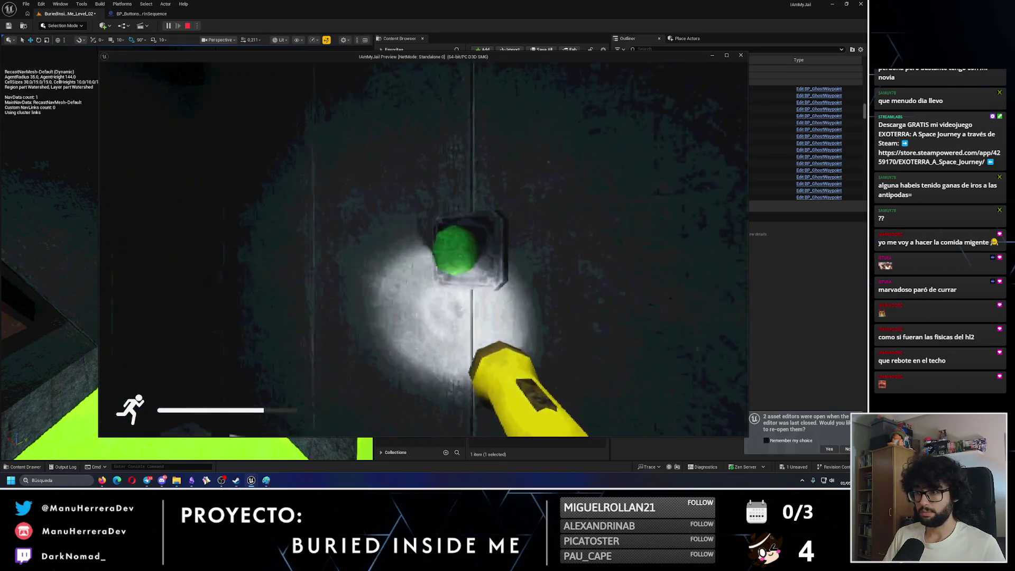
{"action": "key", "text": "w"}
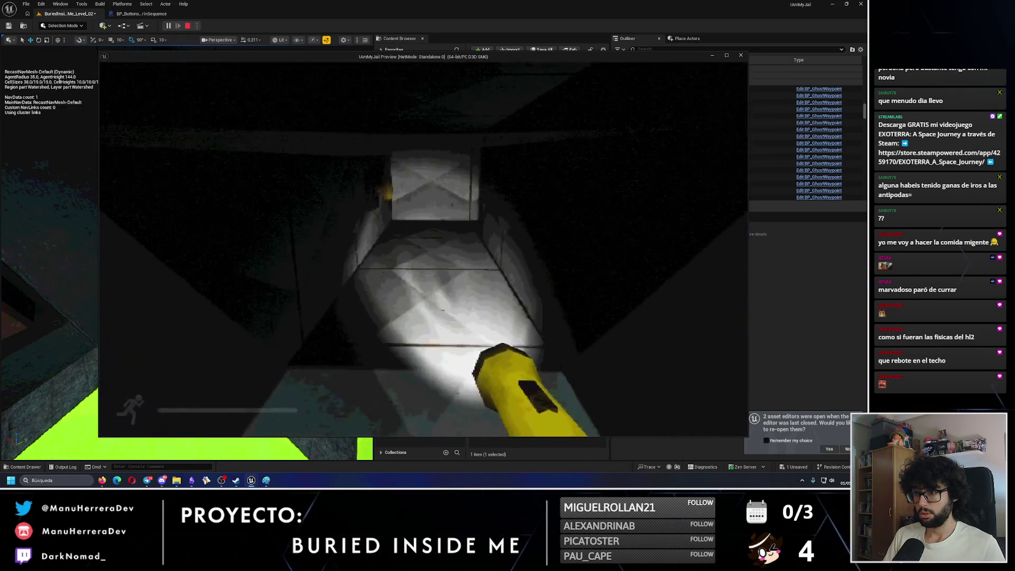
{"action": "key", "text": "w"}
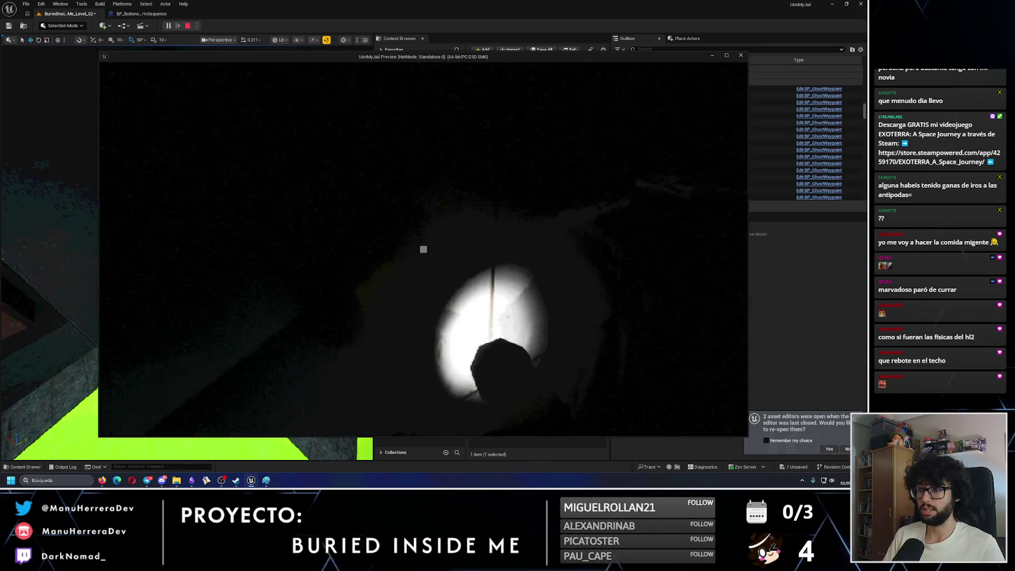
{"action": "key", "text": "f"}
{"action": "key", "text": "w"}
{"action": "key", "text": "w"}
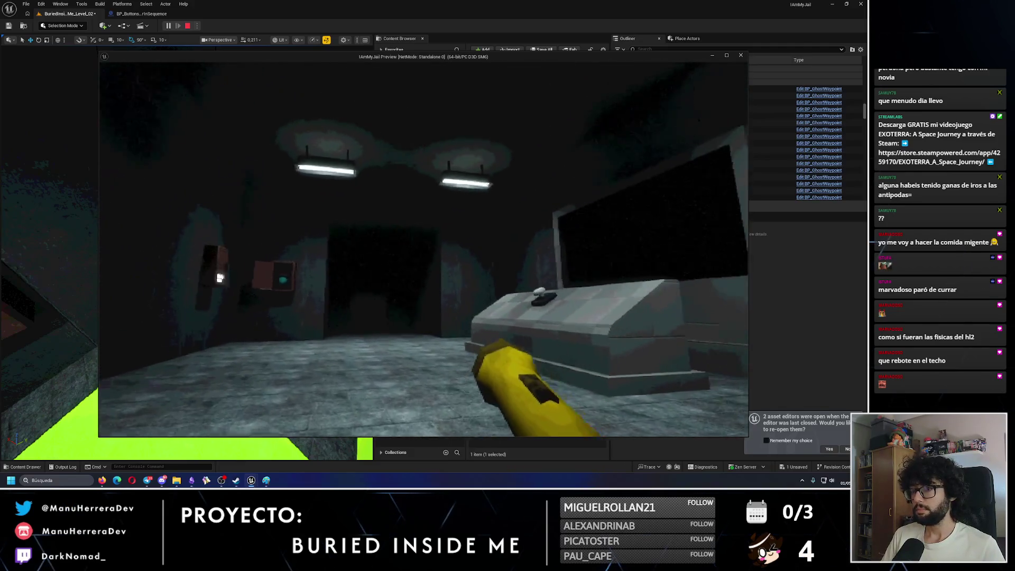
{"action": "mouse_move", "coordinate": [274, 158]}
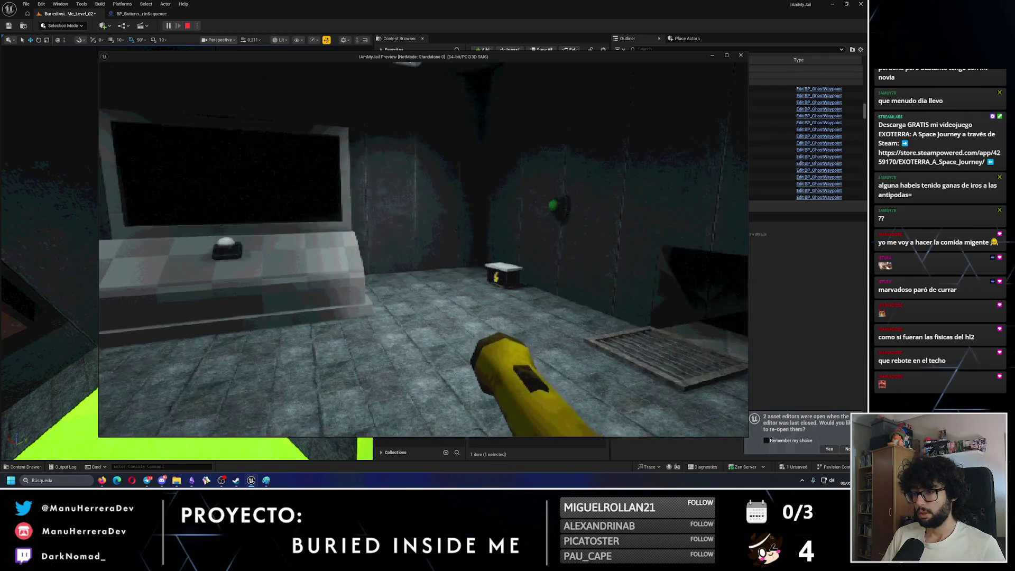
{"action": "key", "text": "Escape"}
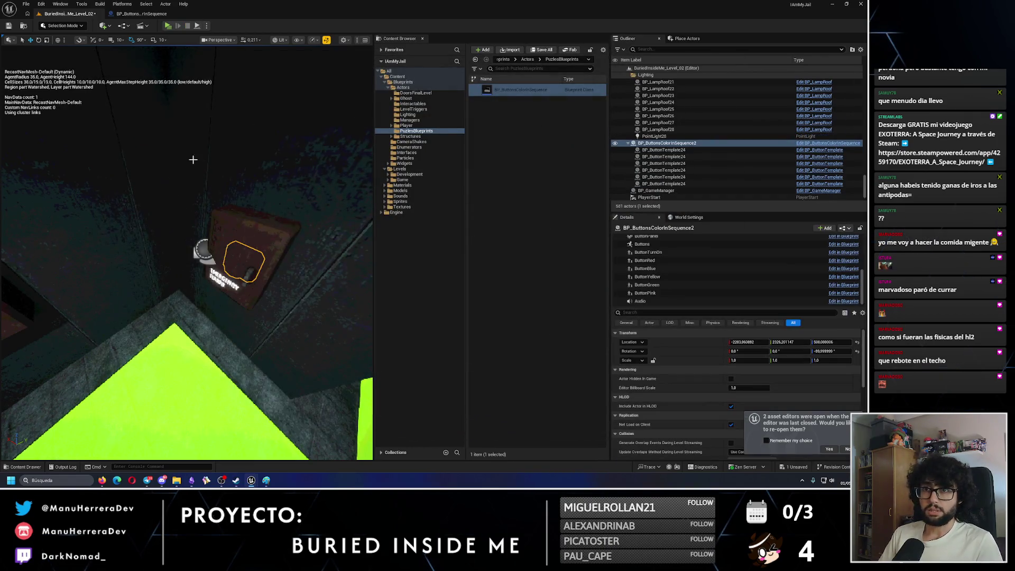
{"action": "key", "text": "ctrl+s"}
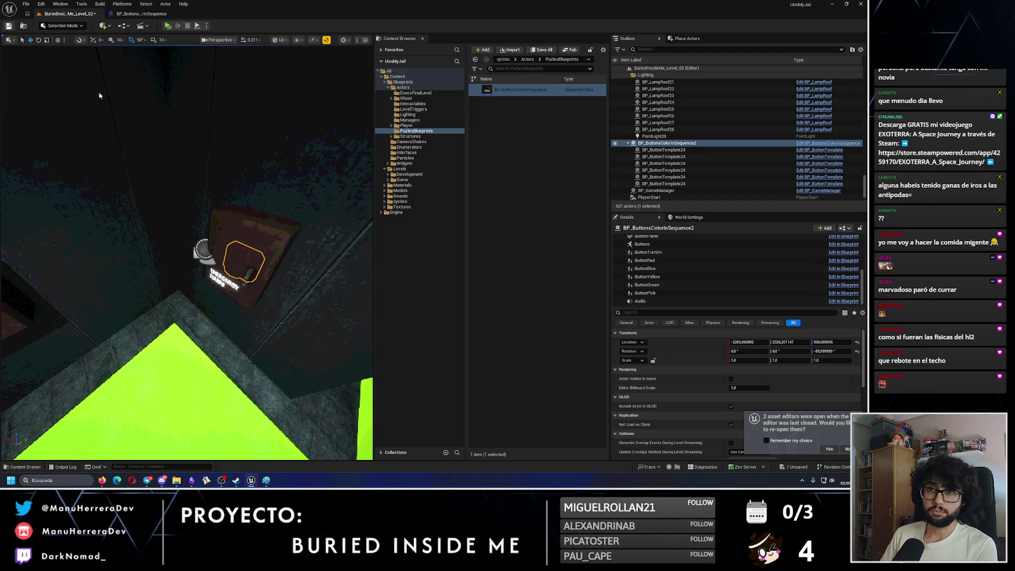
{"action": "left_click_drag", "start_coordinate": [329, 279], "coordinate": [252, 468]}
Step: Change the color sequence card's heading to TO DO and note the panel is lit 'por "totem"'
{"action": "left_click", "coordinate": [194, 481]}
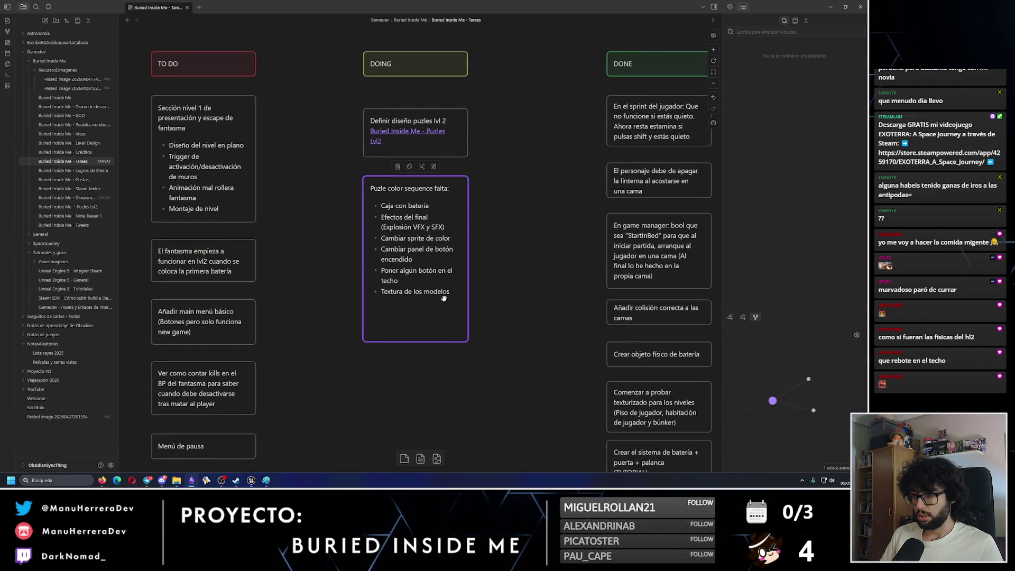
{"action": "double_click", "coordinate": [428, 258]}
{"action": "type", "text": "por"}
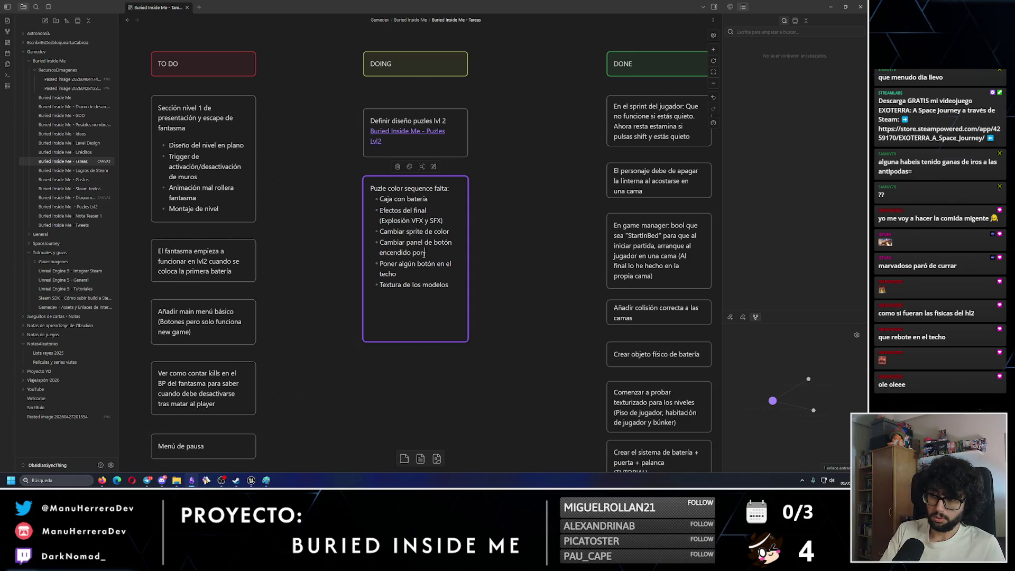
{"action": "type", "text": " \"totem"}
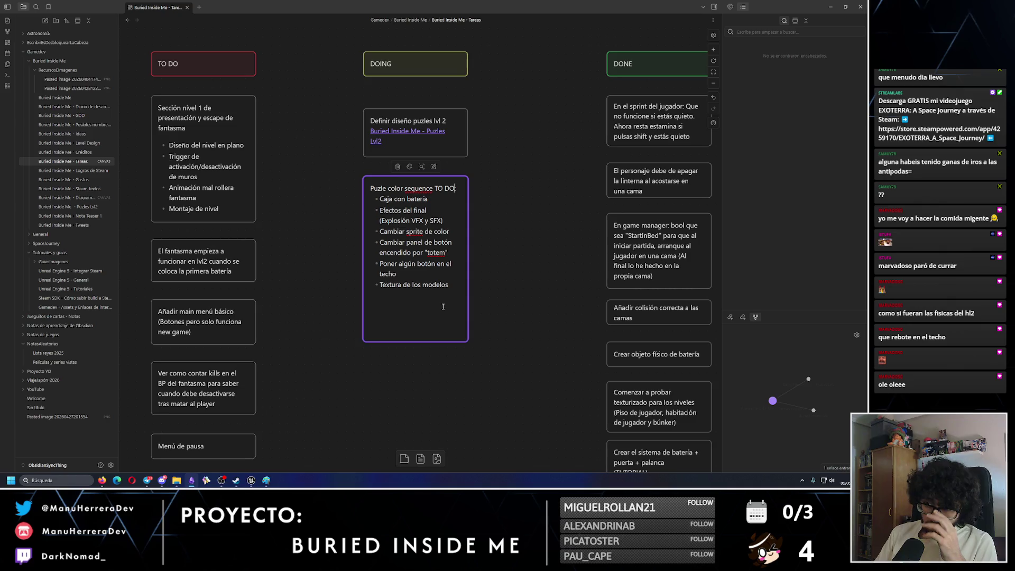
{"action": "left_click", "coordinate": [452, 357]}
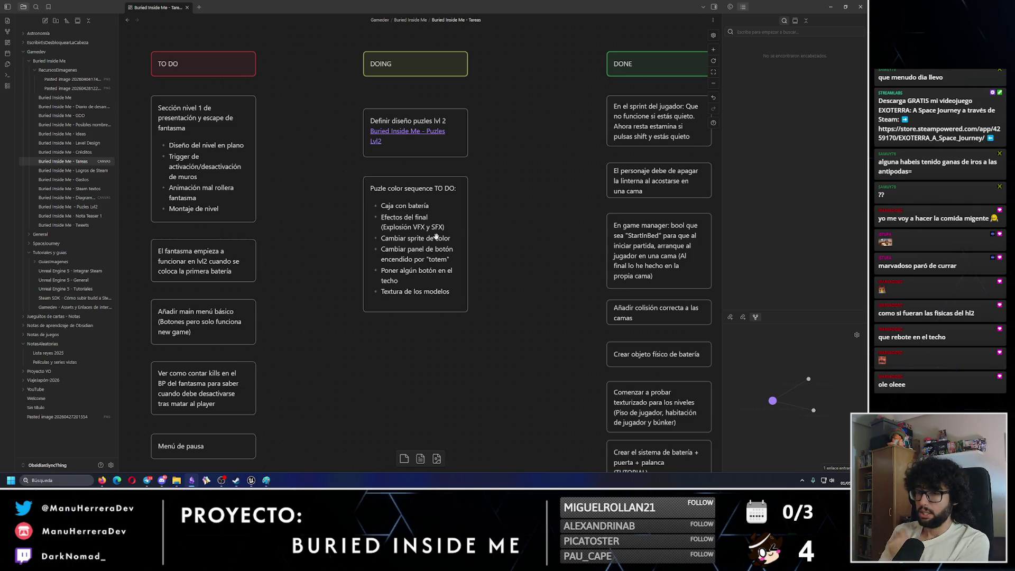
{"action": "left_click", "coordinate": [830, 7]}
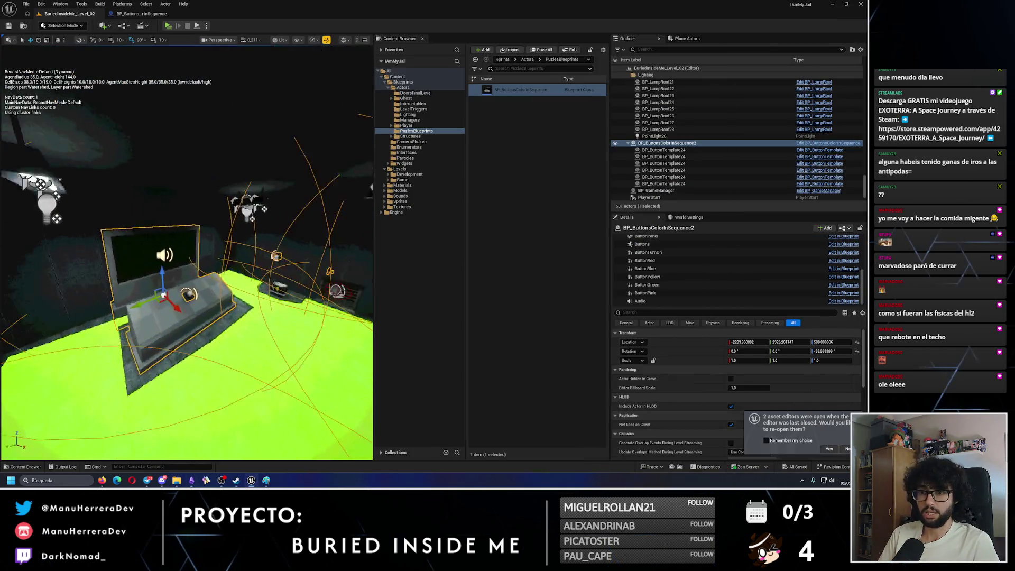
{"action": "key", "text": "alt+p"}
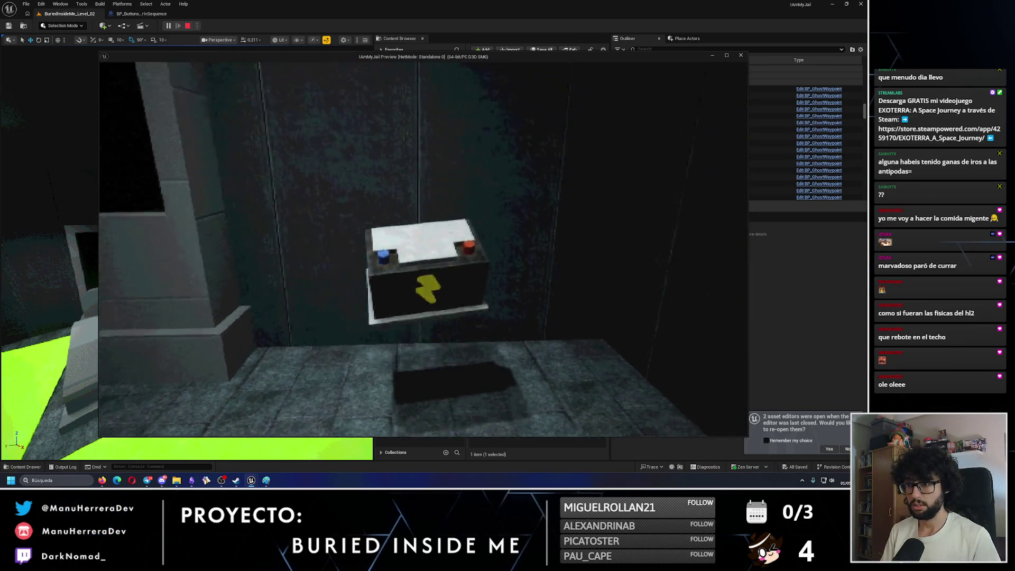
{"action": "key", "text": "e"}
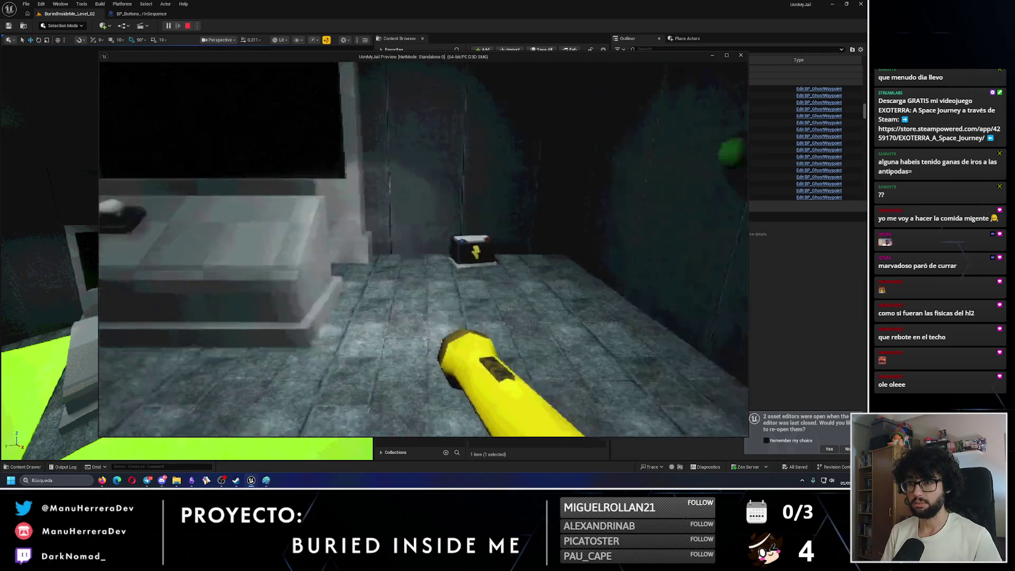
{"action": "key", "text": "s"}
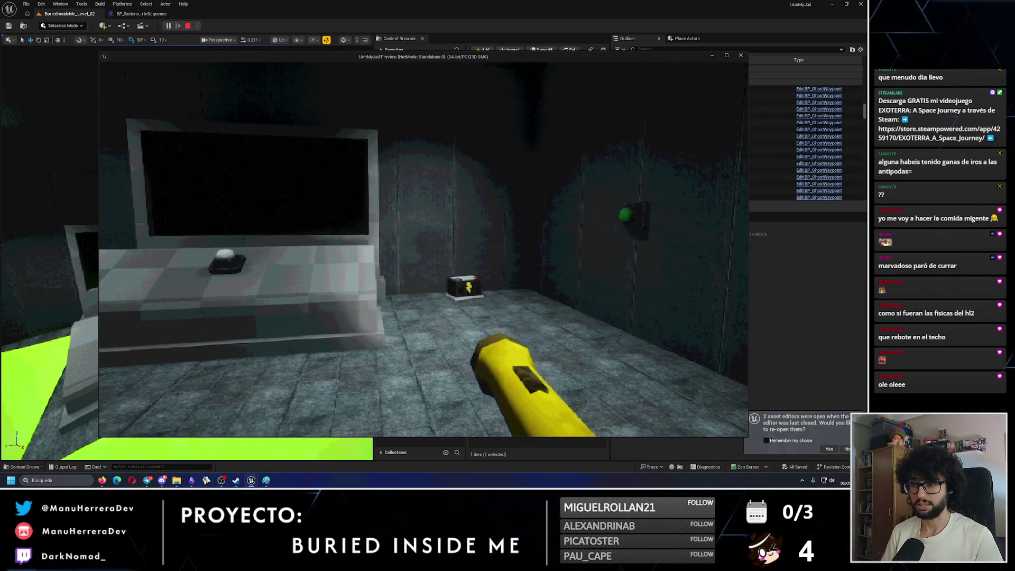
{"action": "key", "text": "w"}
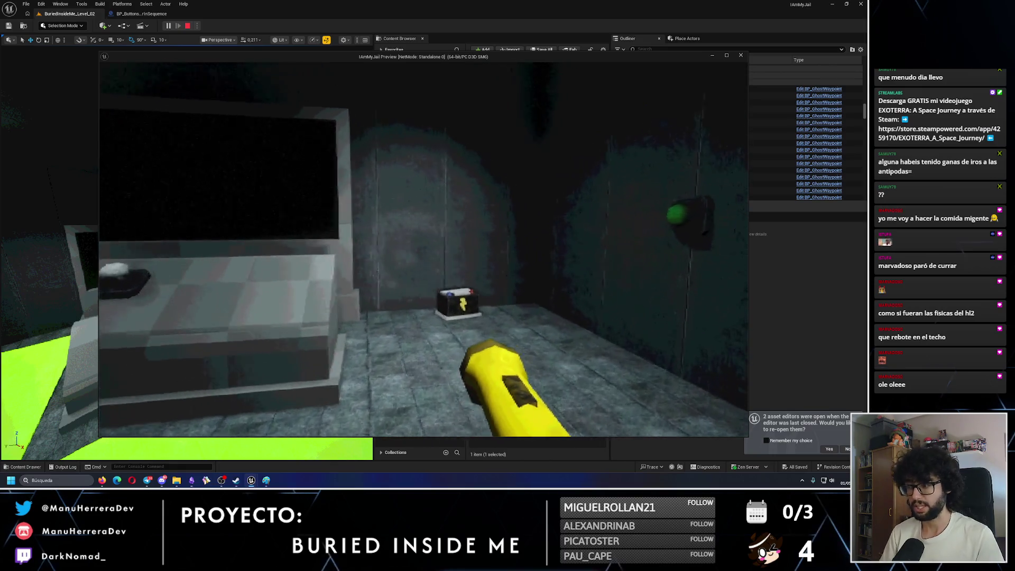
{"action": "key", "text": "a"}
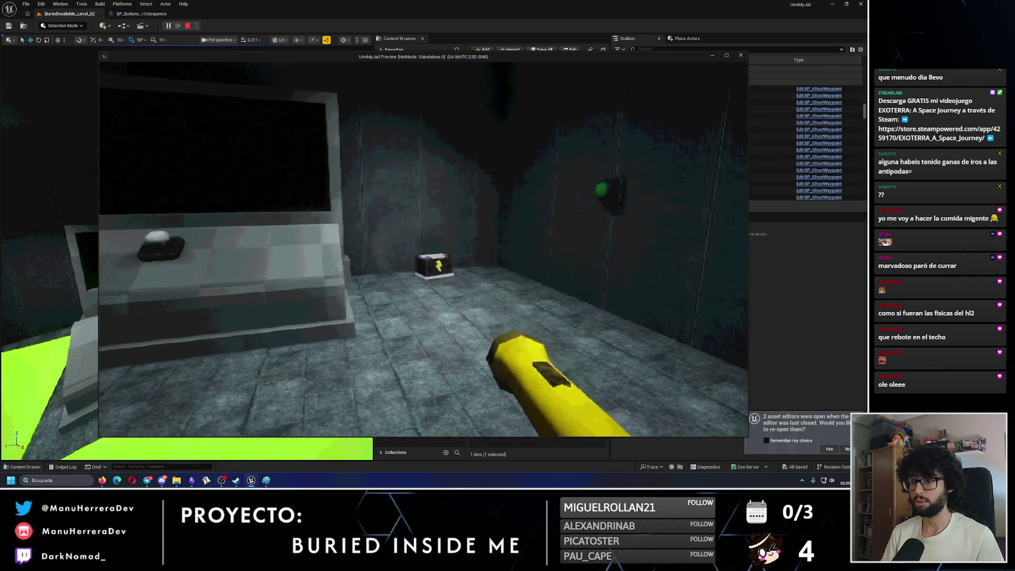
{"action": "key", "text": "w"}
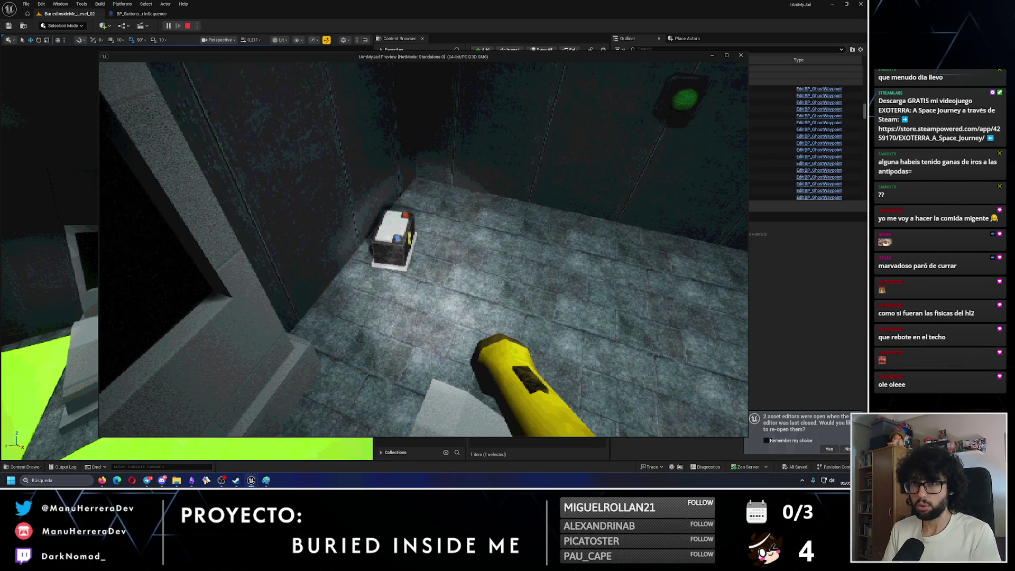
{"action": "key", "text": "s"}
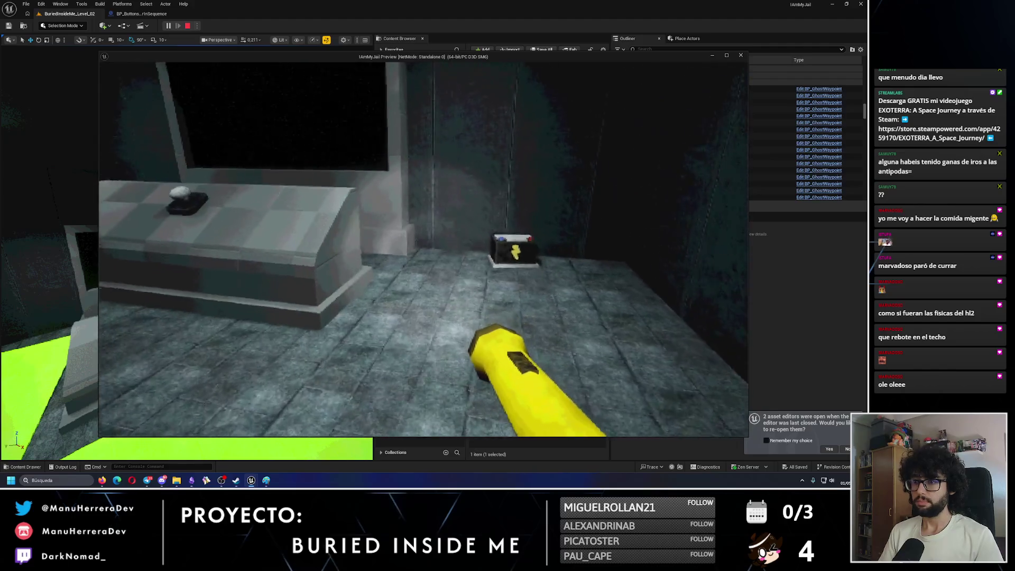
{"action": "key", "text": "s"}
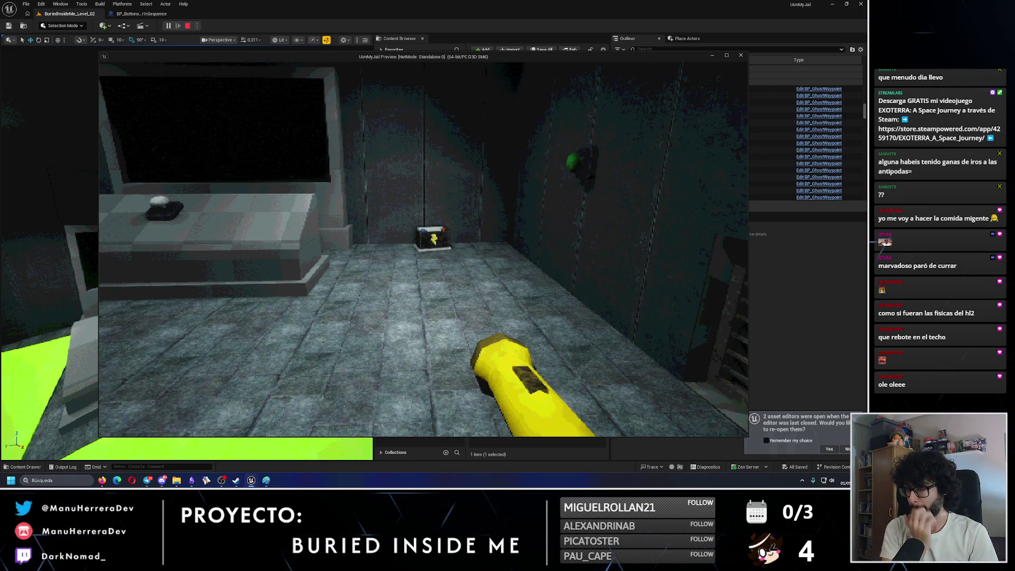
{"action": "key", "text": "w"}
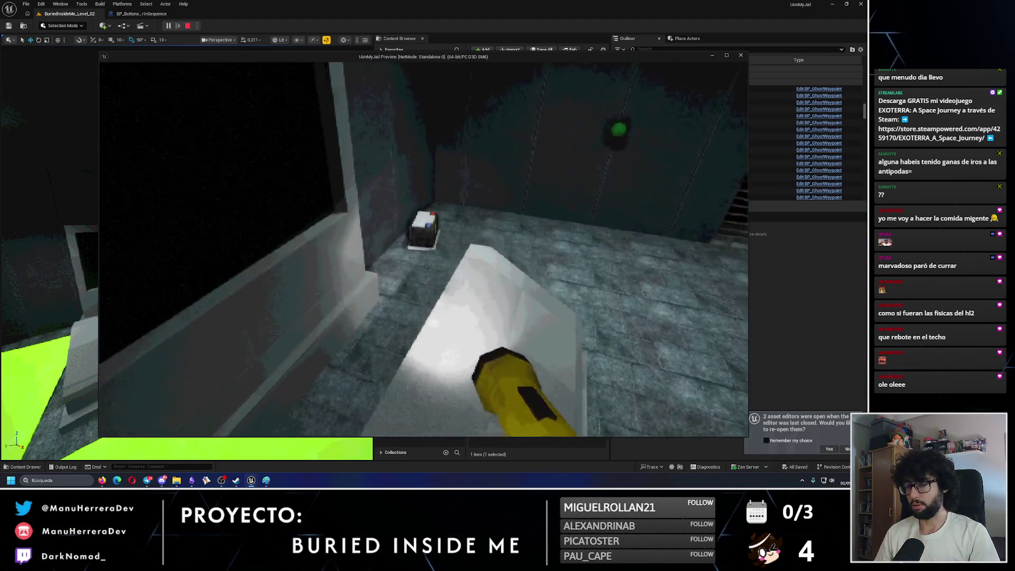
{"action": "key", "text": "w"}
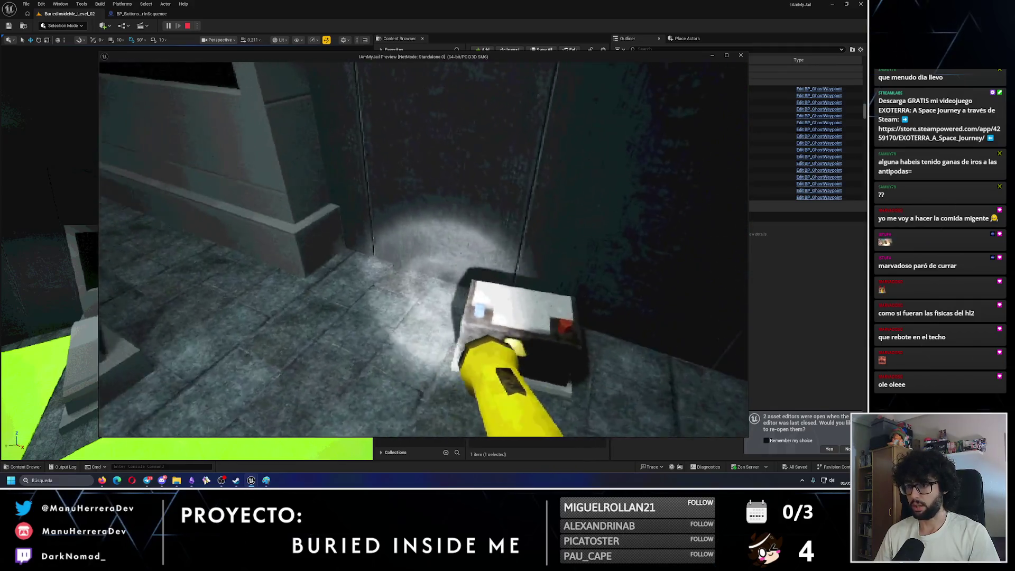
{"action": "key", "text": "s"}
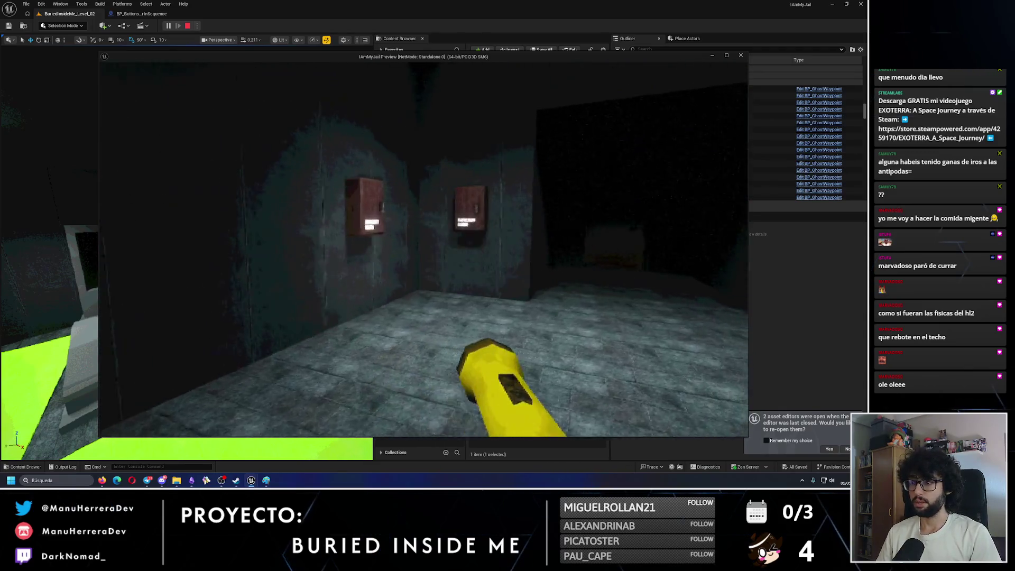
{"action": "key", "text": "w"}
{"action": "key", "text": "e"}
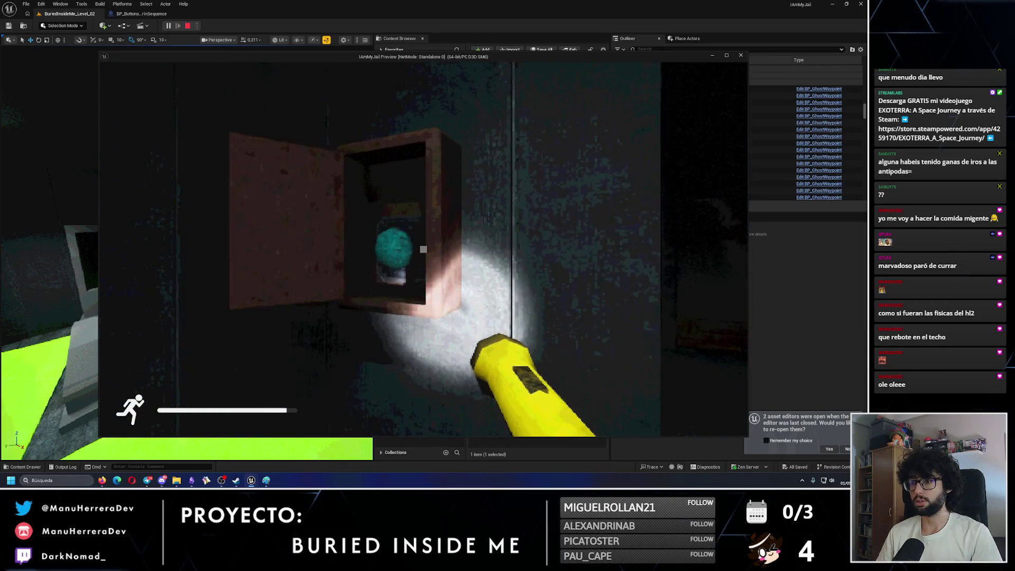
{"action": "key", "text": "Escape"}
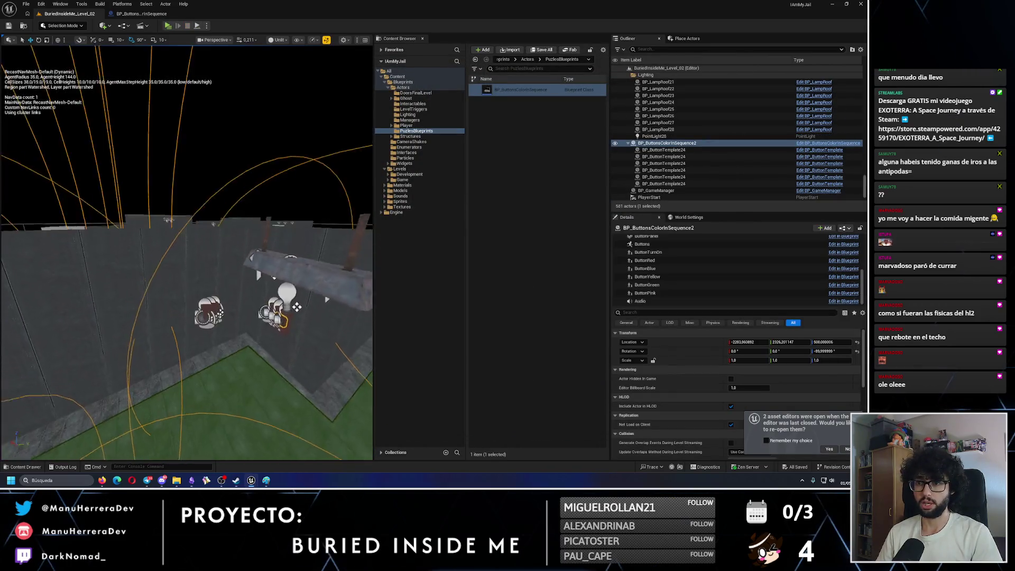
{"action": "scroll", "coordinate": [297, 303], "scroll_direction": "down", "scroll_amount": 10}
{"action": "left_click_drag", "start_coordinate": [118, 456], "coordinate": [356, 382]}
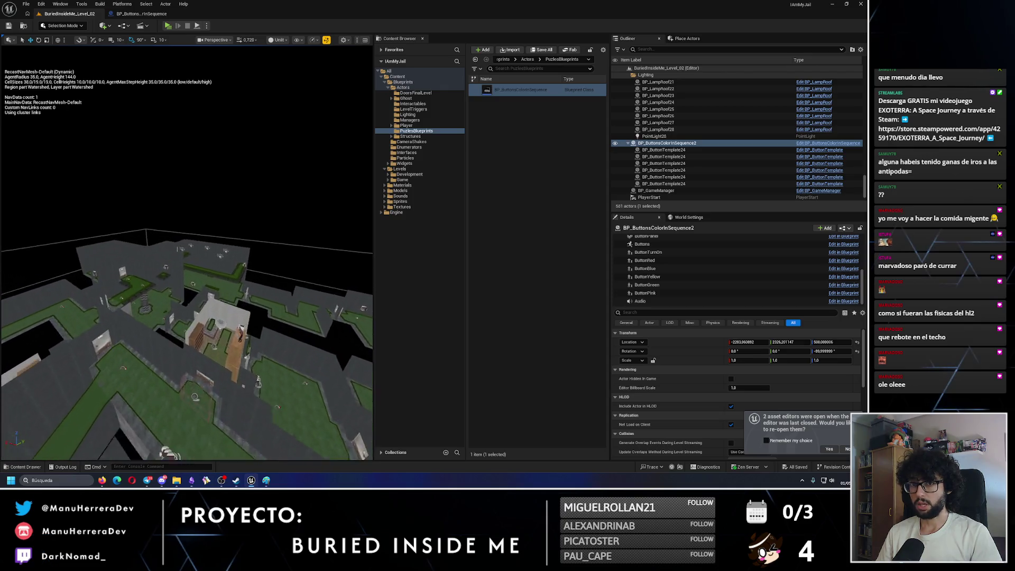
{"action": "mouse_move", "coordinate": [186, 253]}
{"action": "left_mouse_down"}
{"action": "mouse_move", "coordinate": [209, 258]}
{"action": "mouse_move", "coordinate": [253, 243]}
{"action": "mouse_move", "coordinate": [235, 238]}
{"action": "mouse_move", "coordinate": [252, 239]}
{"action": "mouse_move", "coordinate": [209, 173]}
{"action": "mouse_move", "coordinate": [208, 209]}
{"action": "mouse_move", "coordinate": [179, 222]}
{"action": "mouse_move", "coordinate": [65, 51]}
{"action": "left_mouse_up"}
{"action": "key", "text": "Escape"}
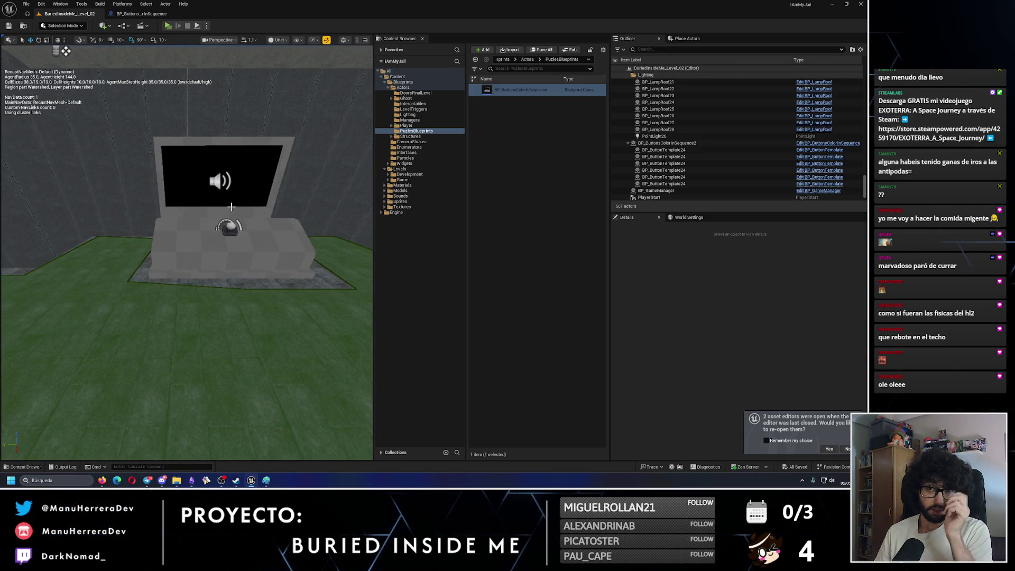
{"action": "left_click_drag", "start_coordinate": [65, 51], "coordinate": [65, 106]}
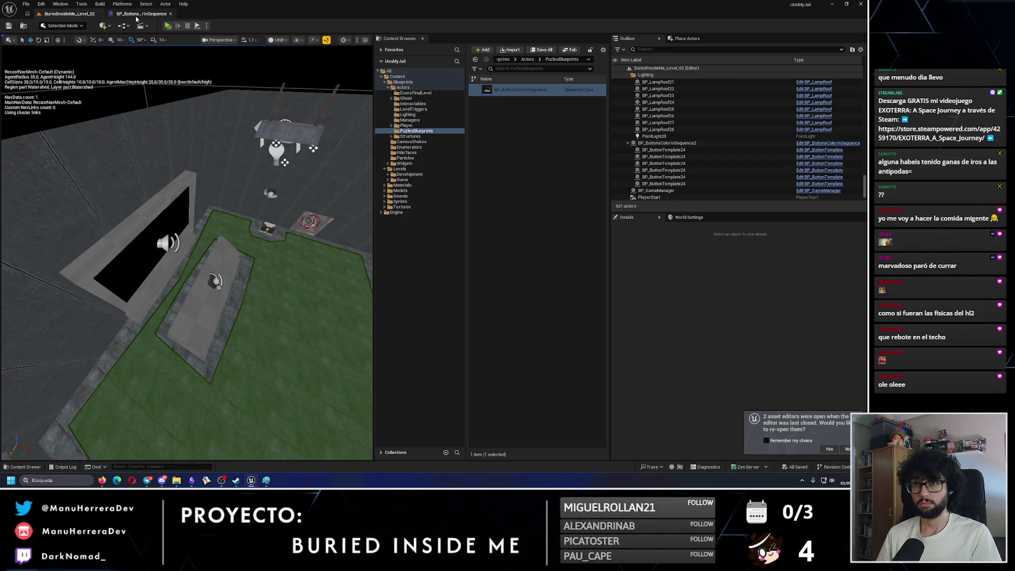
Step: In BP_ButtonsColorInSequence, untick Can Ever Affect Navigation on ButtonPanel, then compile and save
{"action": "left_click", "coordinate": [142, 13]}
{"action": "left_click", "coordinate": [308, 203]}
{"action": "left_click", "coordinate": [749, 49]}
{"action": "type", "text": "st"}
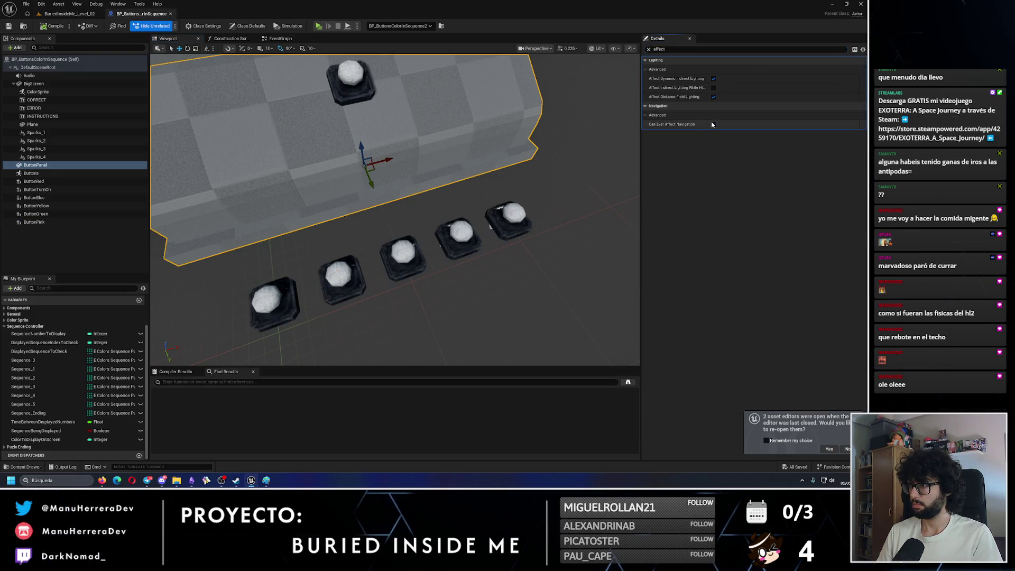
{"action": "left_click", "coordinate": [52, 26]}
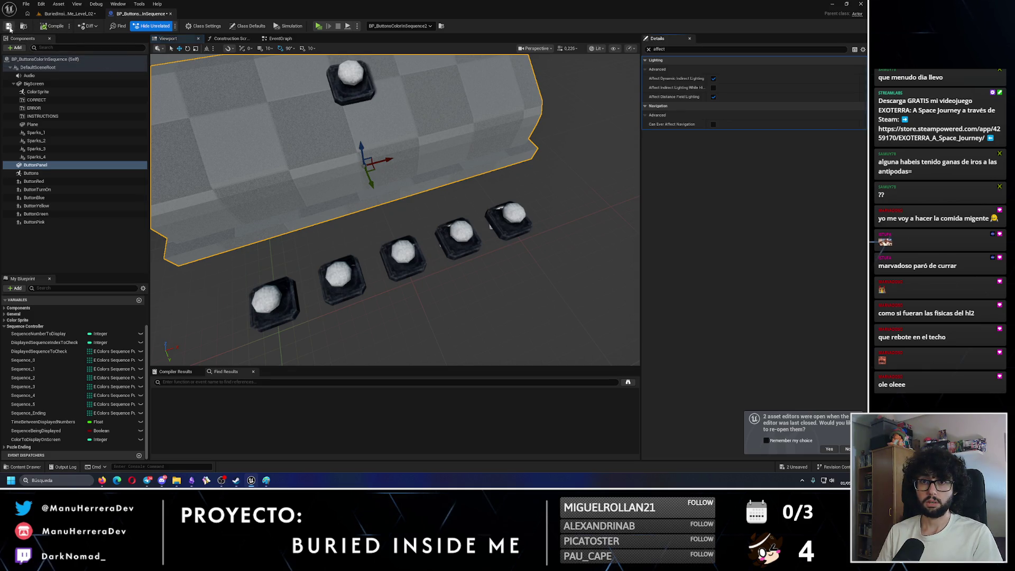
Step: Back in the jail level, save it with Ctrl+S and close Unreal Engine
{"action": "left_click", "coordinate": [69, 13]}
{"action": "left_click_drag", "start_coordinate": [287, 49], "coordinate": [194, 108]}
{"action": "key", "text": "ctrl+s"}
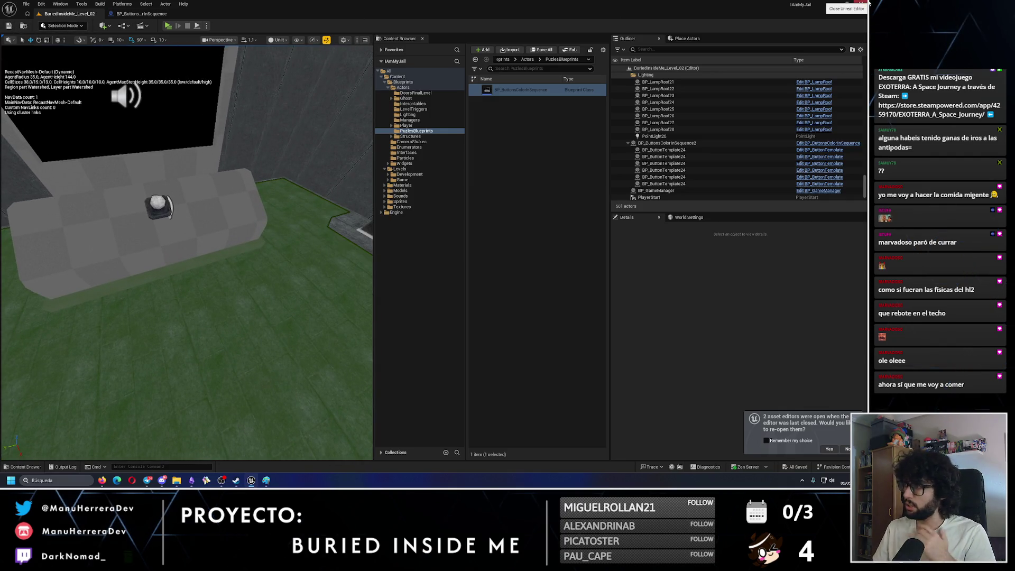
{"action": "left_click", "coordinate": [862, 4]}
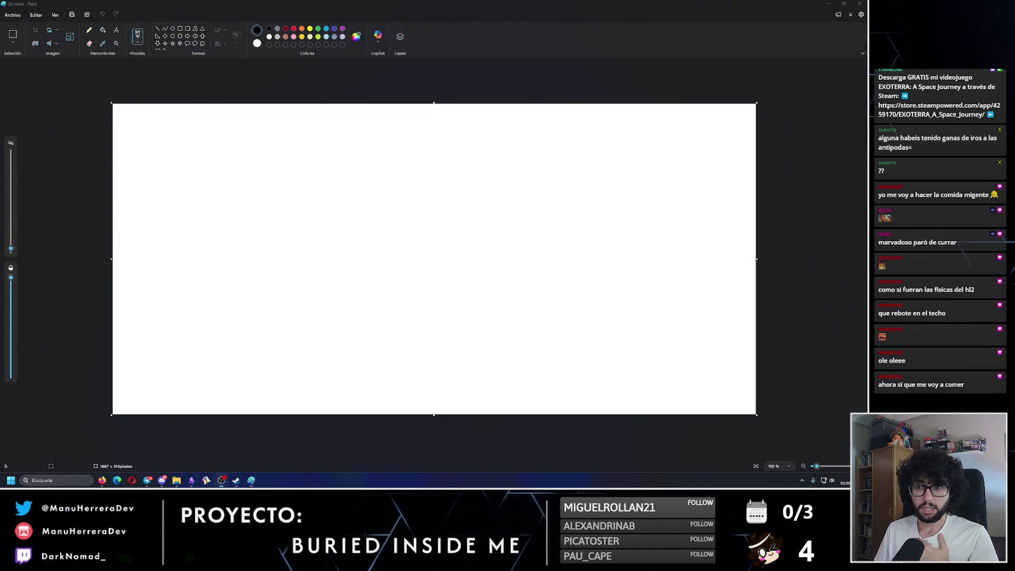